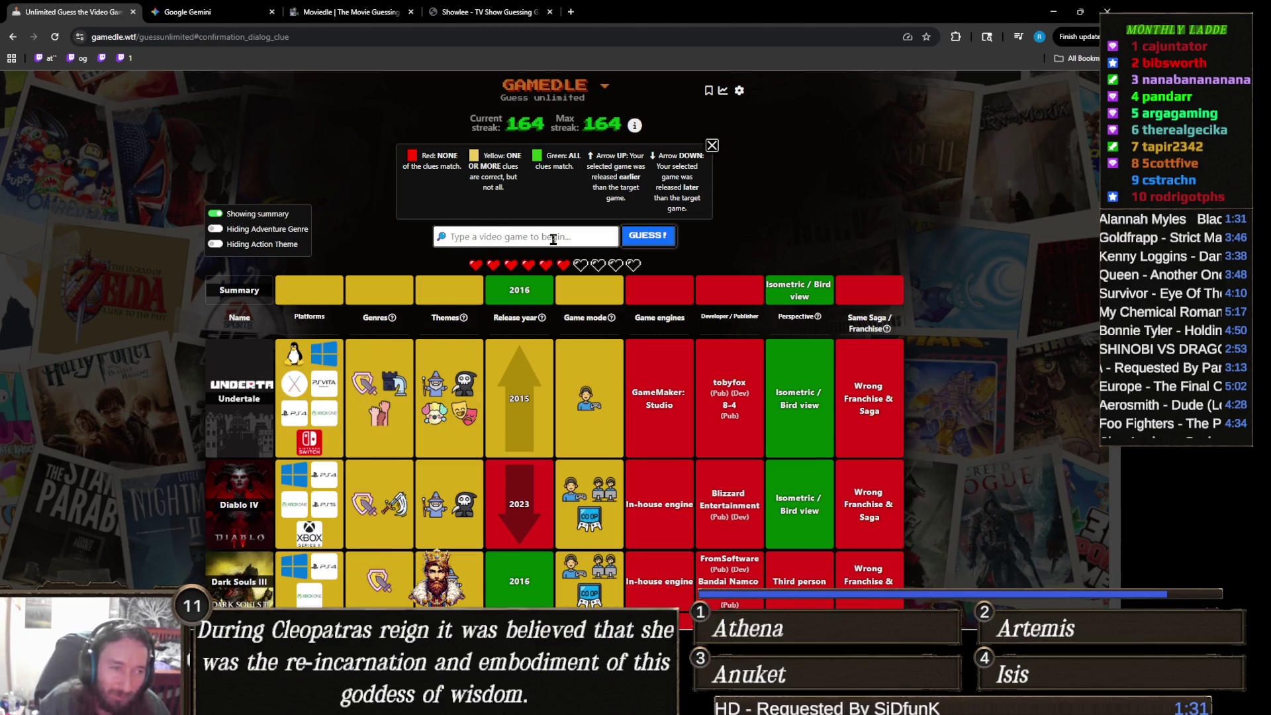
Step: Put Minecraft Dungeons in the guess field from the 'minecraft' suggestions, replacing an interim 'ruiner' entry
text(m)
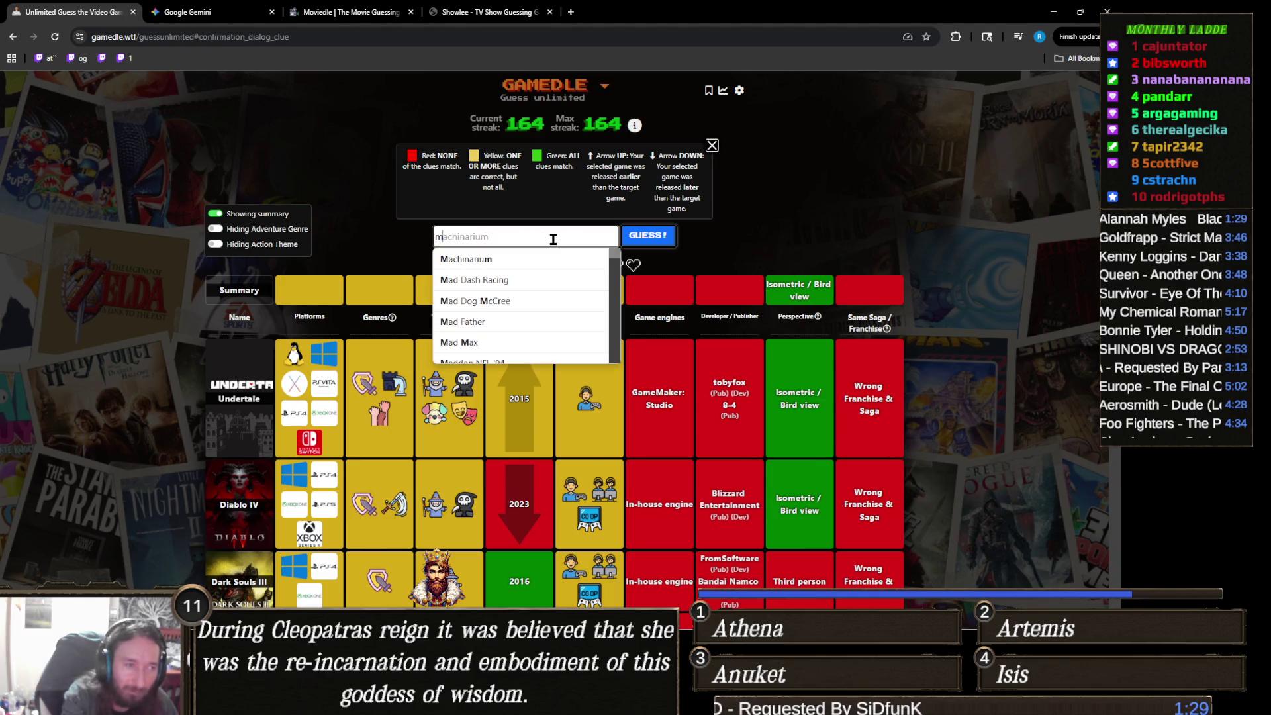
text(inecraf)
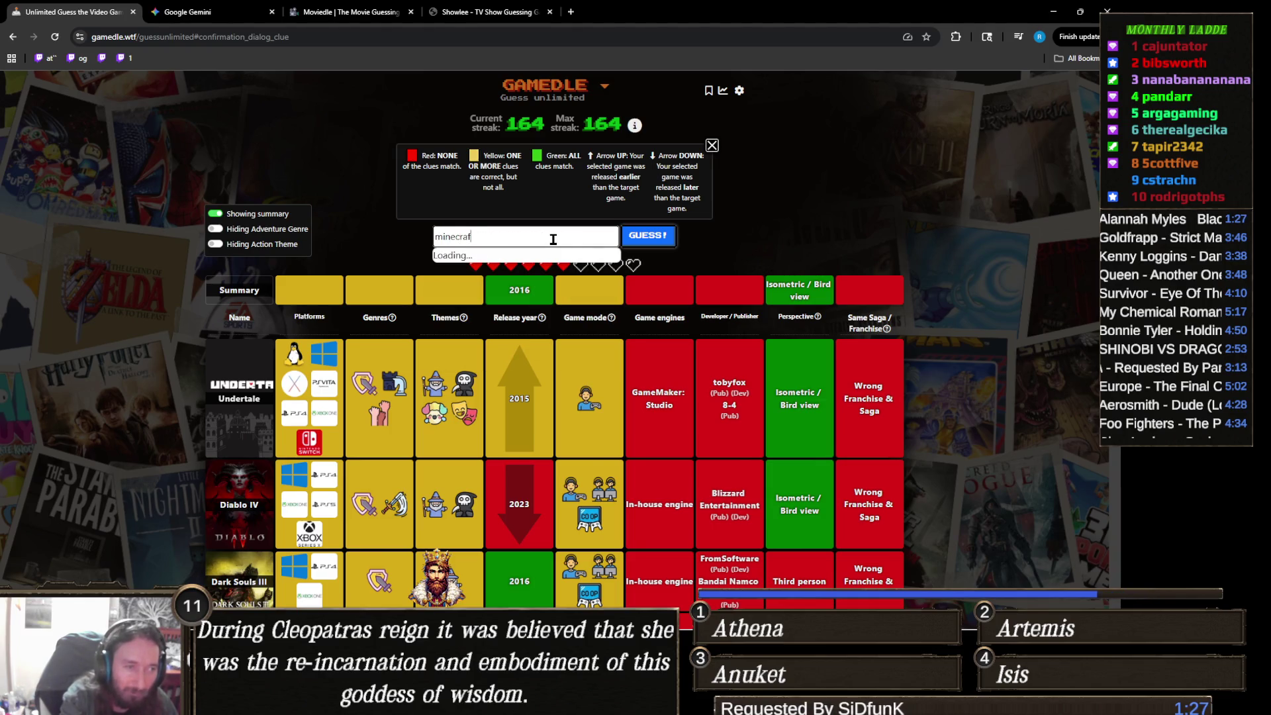
text(t)
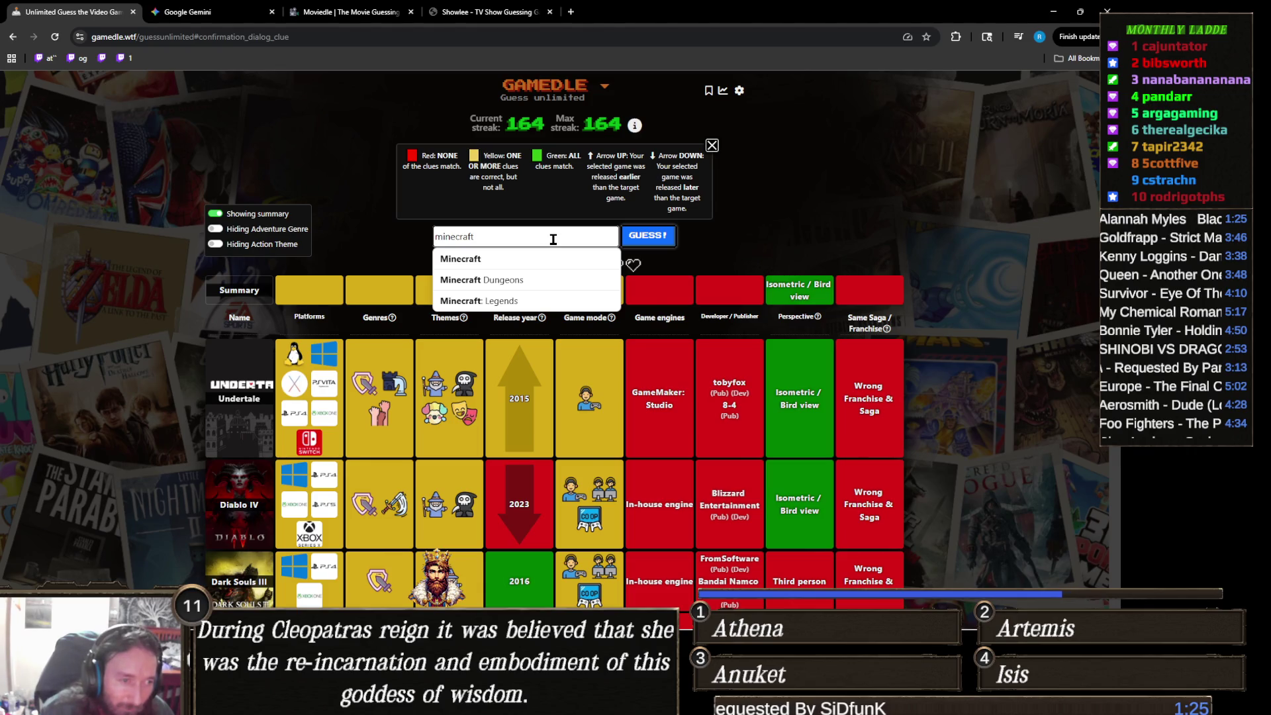
click(543, 281)
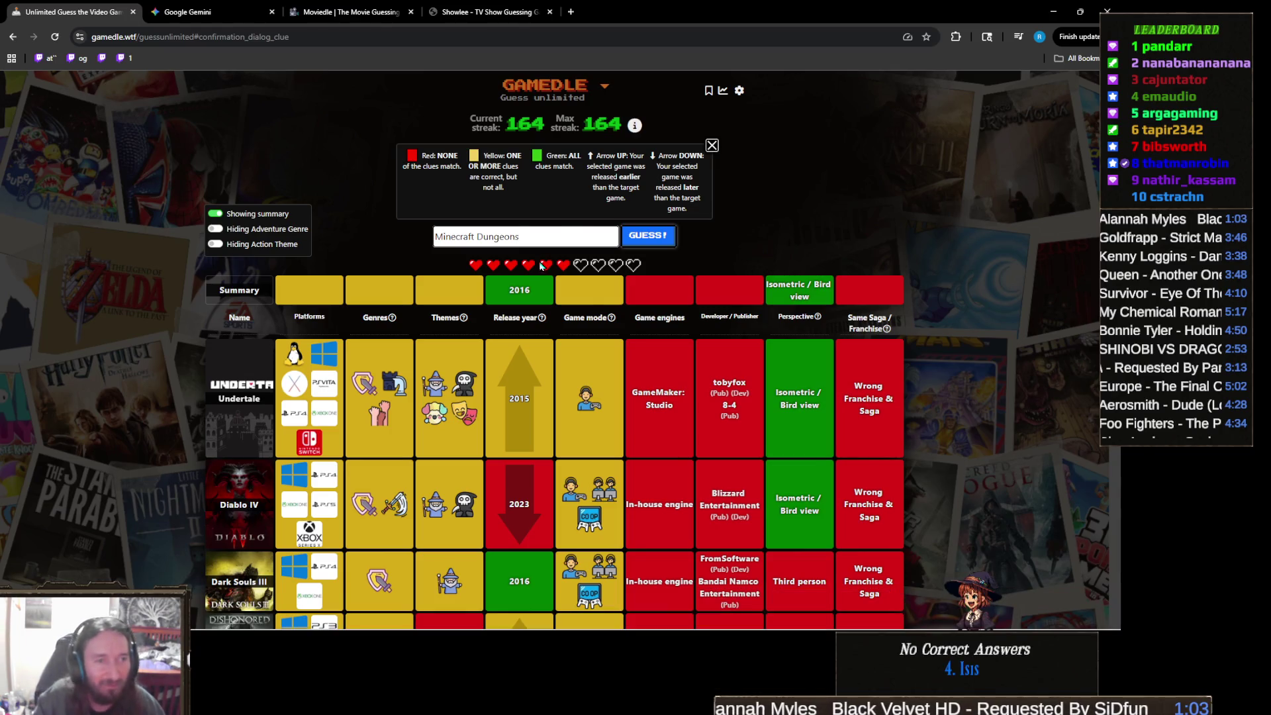
triple_click(569, 236)
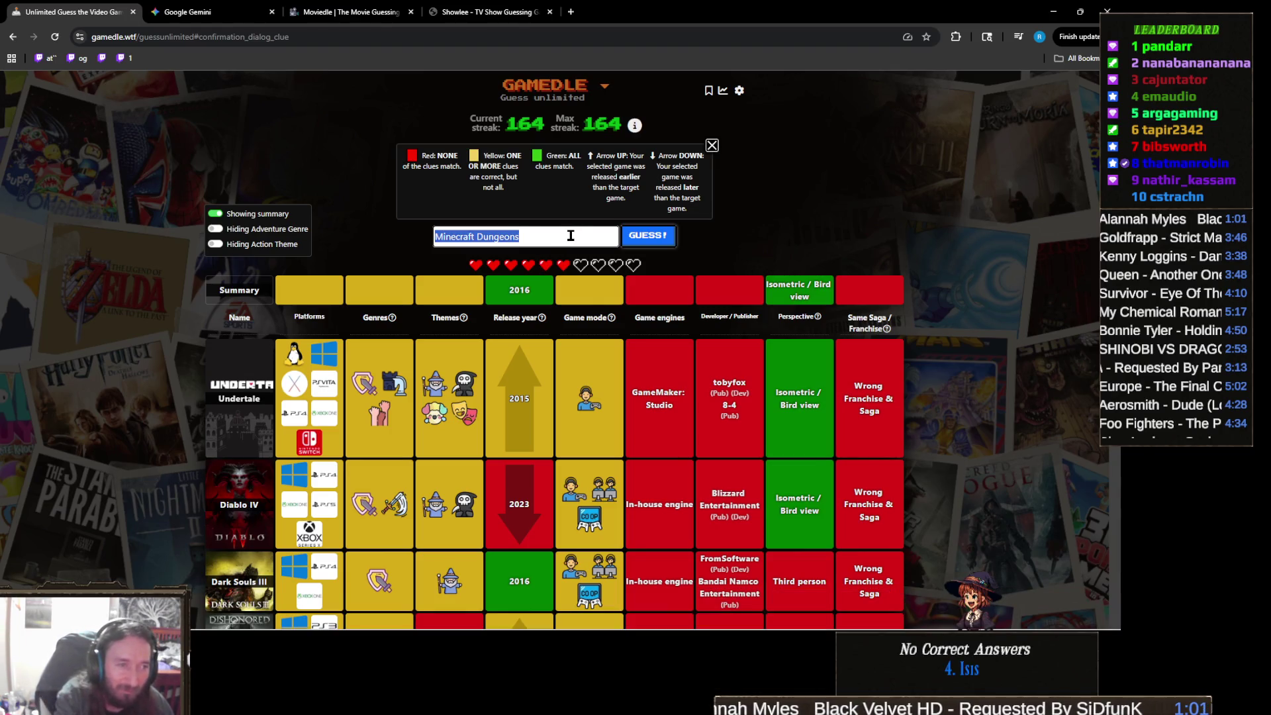
text(ruiner)
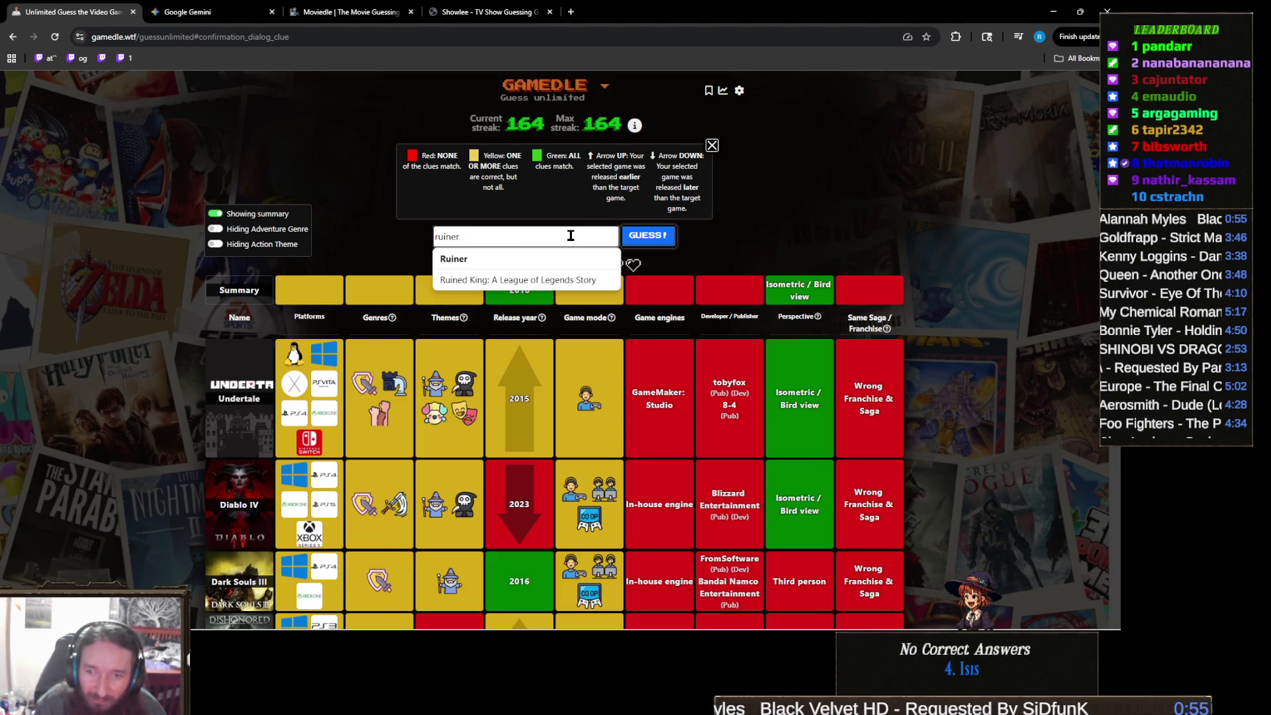
double_click(531, 237)
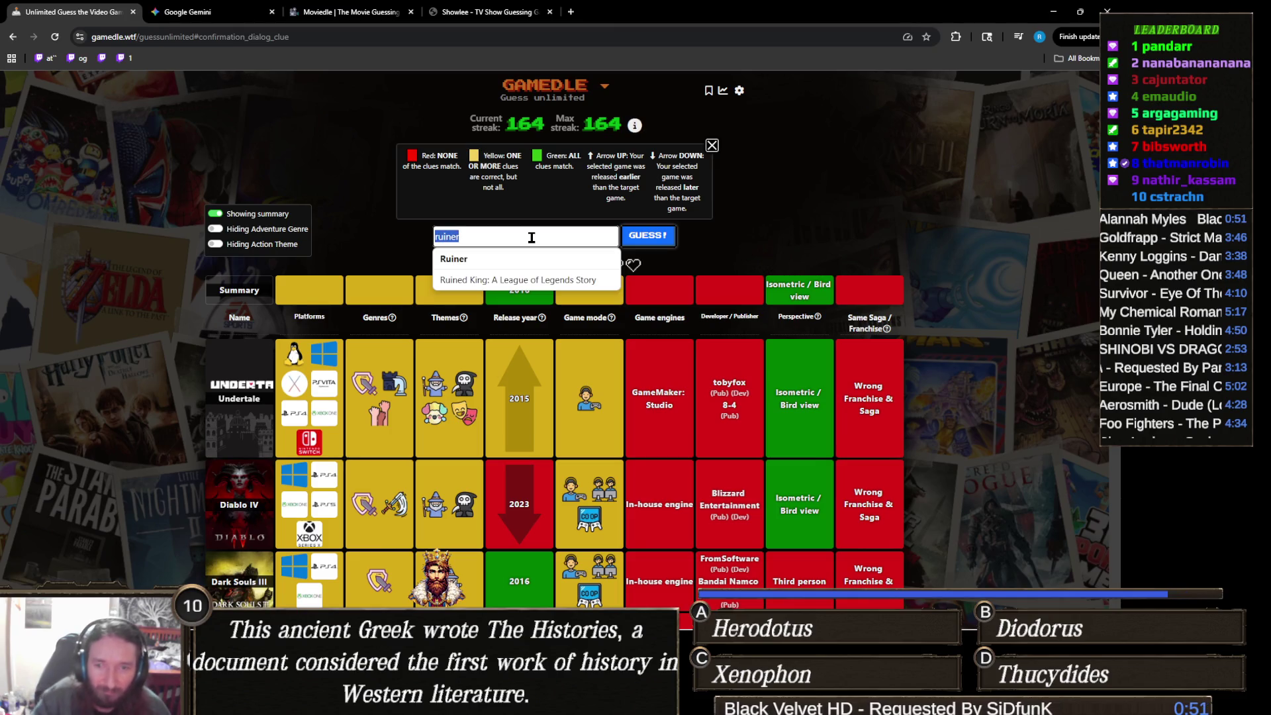
text(minecraft)
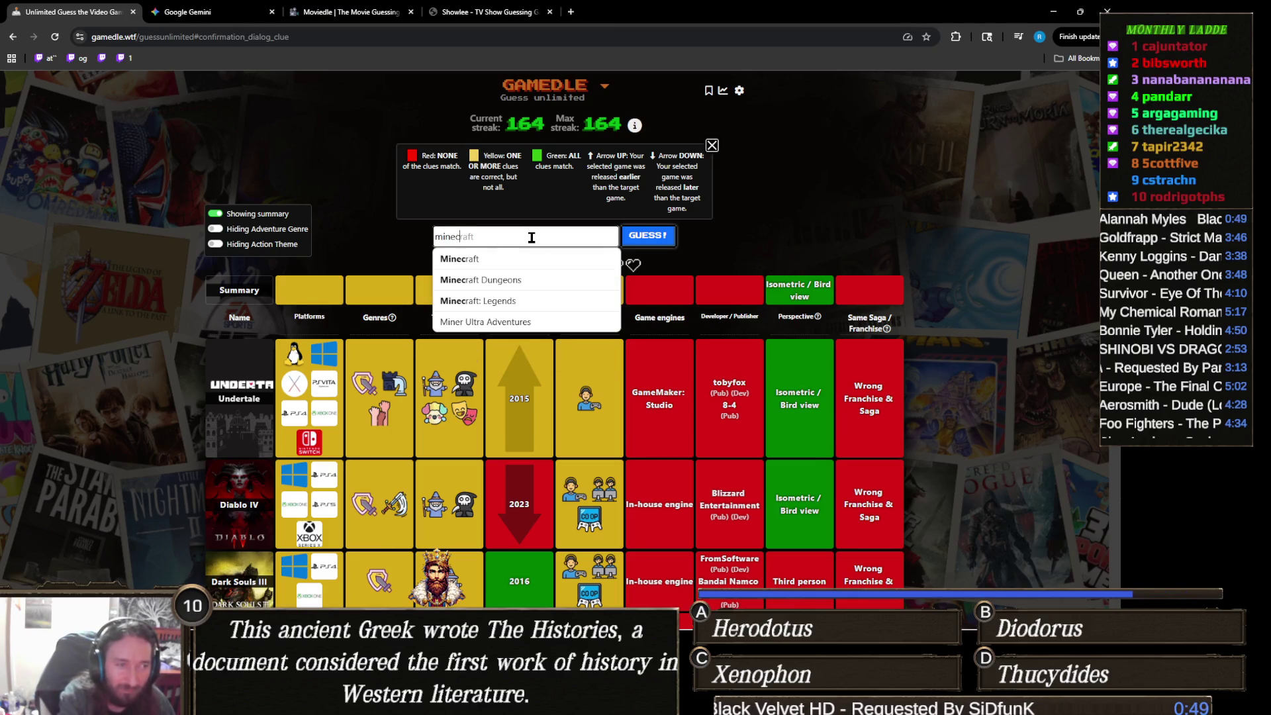
click(532, 289)
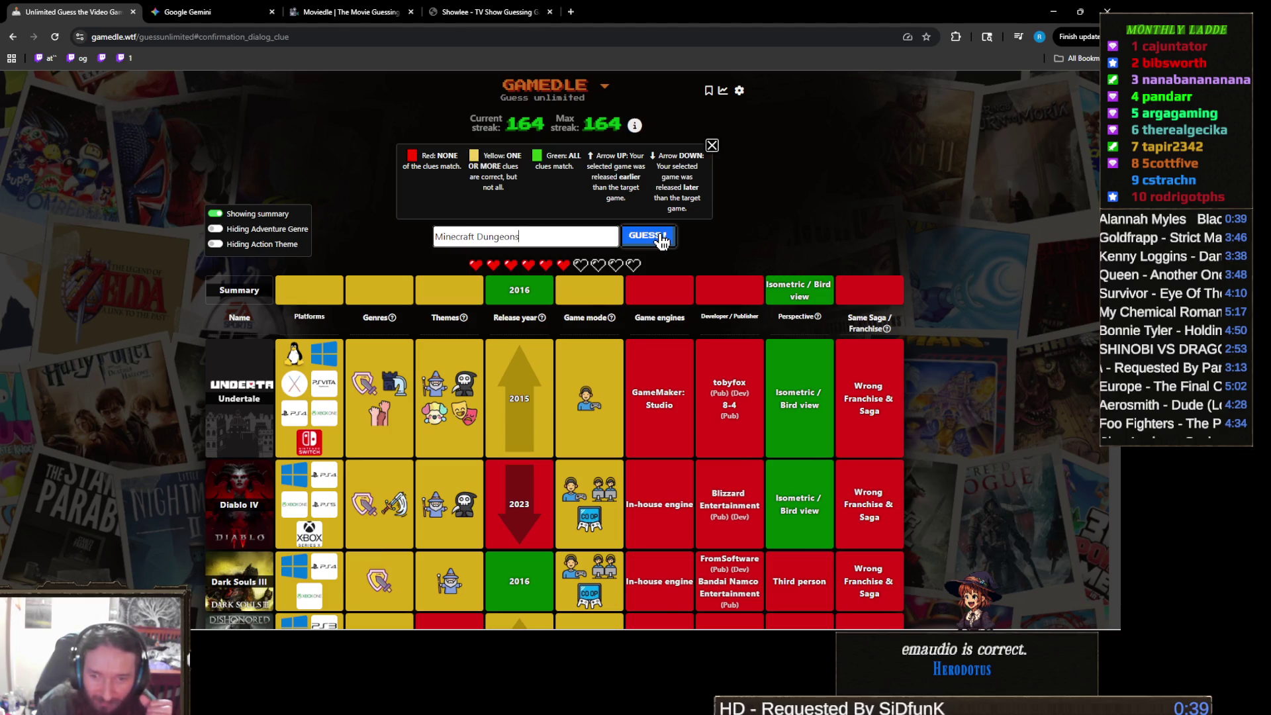
Step: Submit Minecraft Dungeons, spend the one-time game-mode clue, then guess Stardew Valley
click(660, 237)
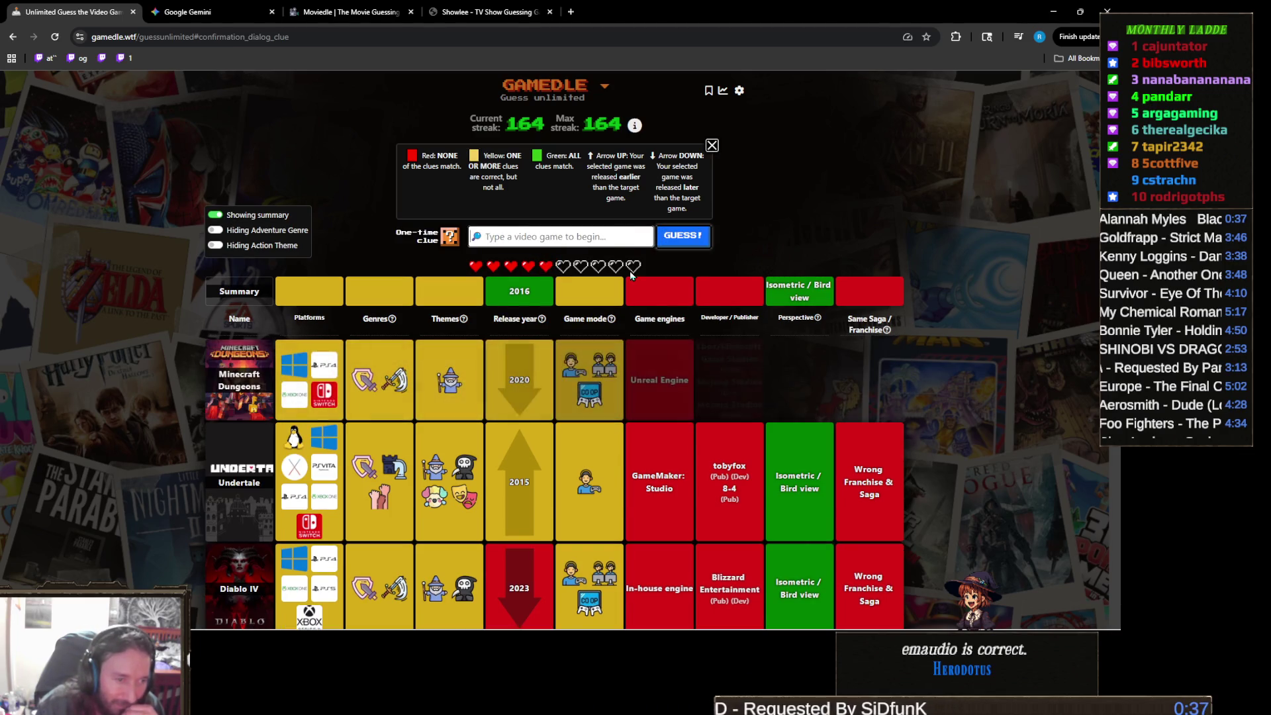
click(451, 235)
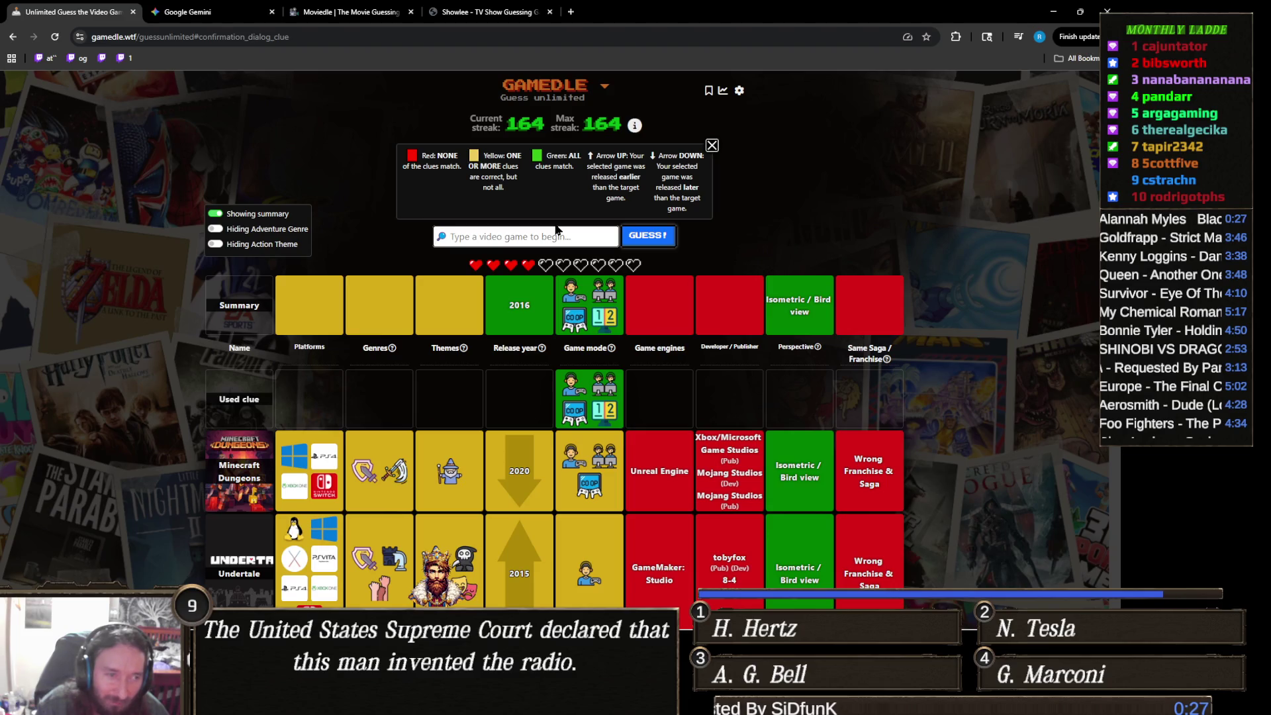
text(stardew)
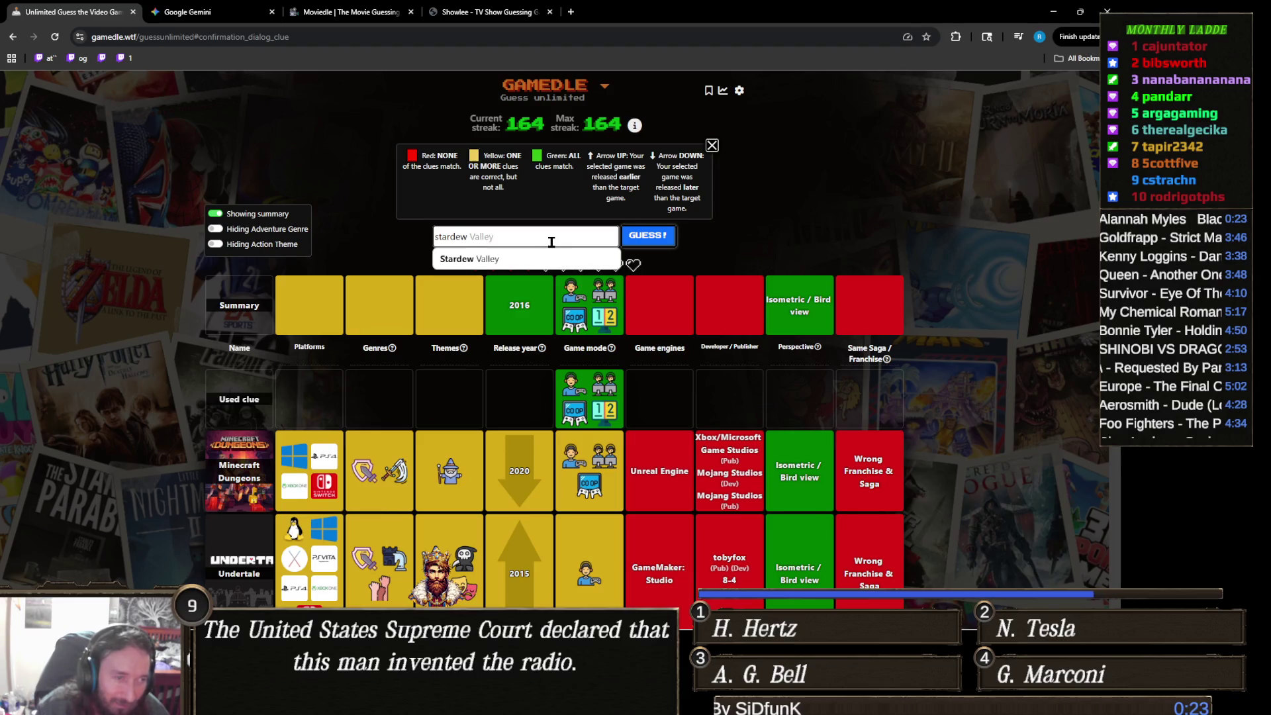
click(551, 254)
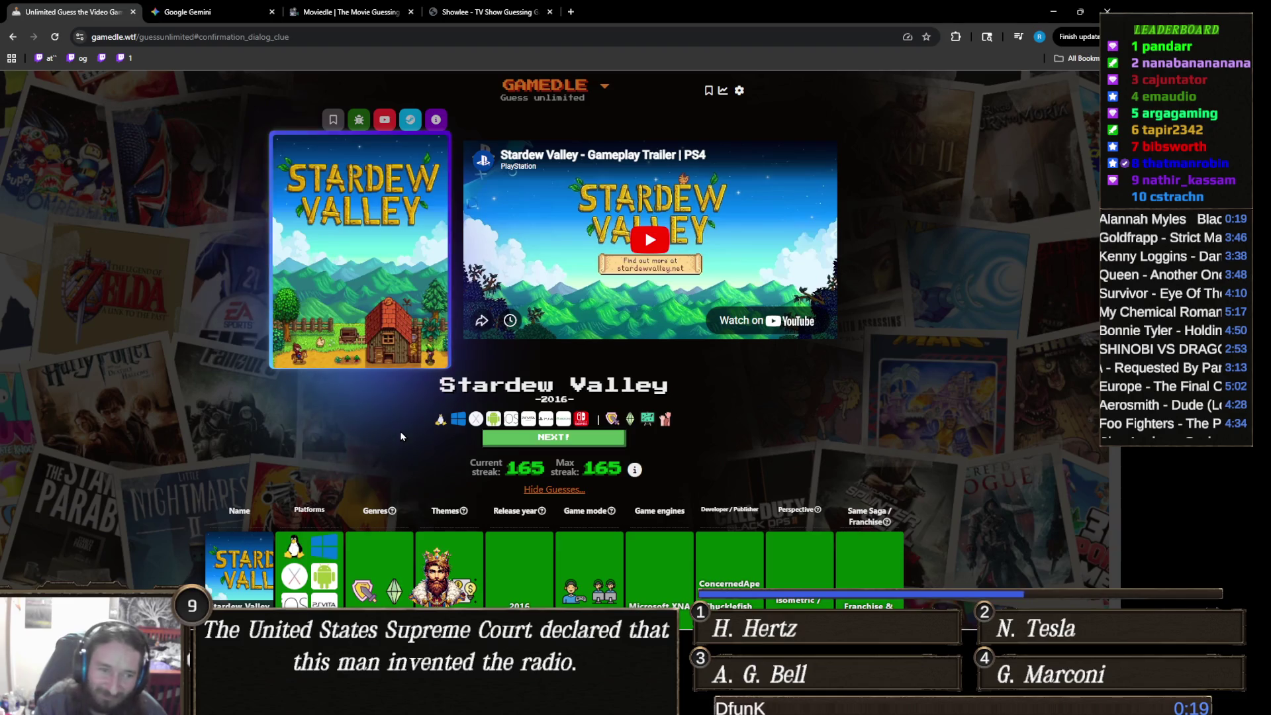
scroll(358, 406, down, 3)
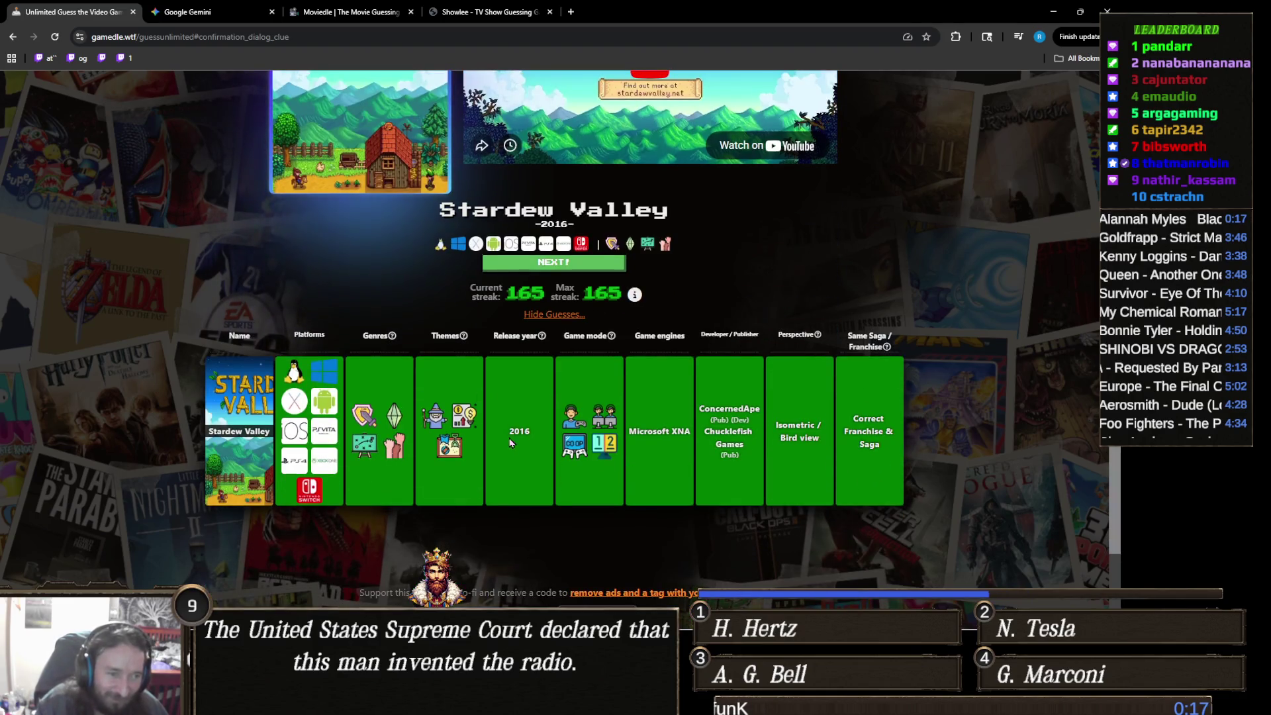
scroll(509, 431, up, 3)
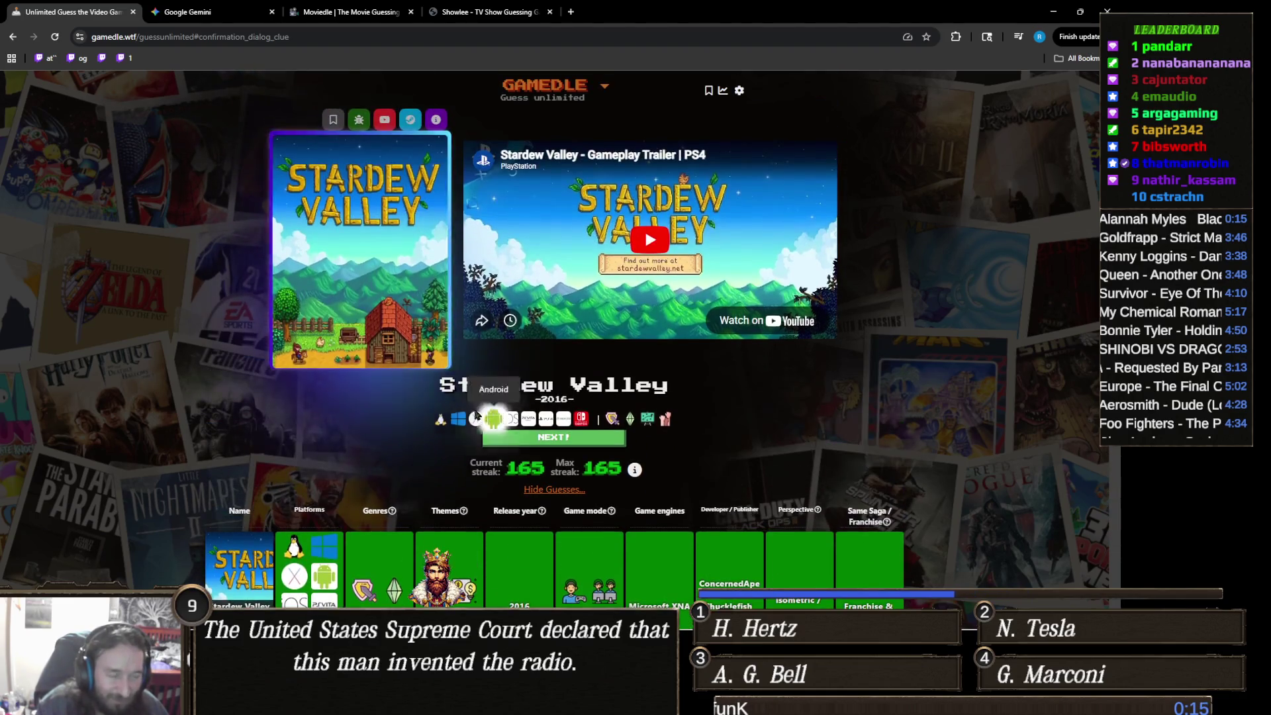
scroll(322, 444, down, 3)
scroll(322, 443, up, 3)
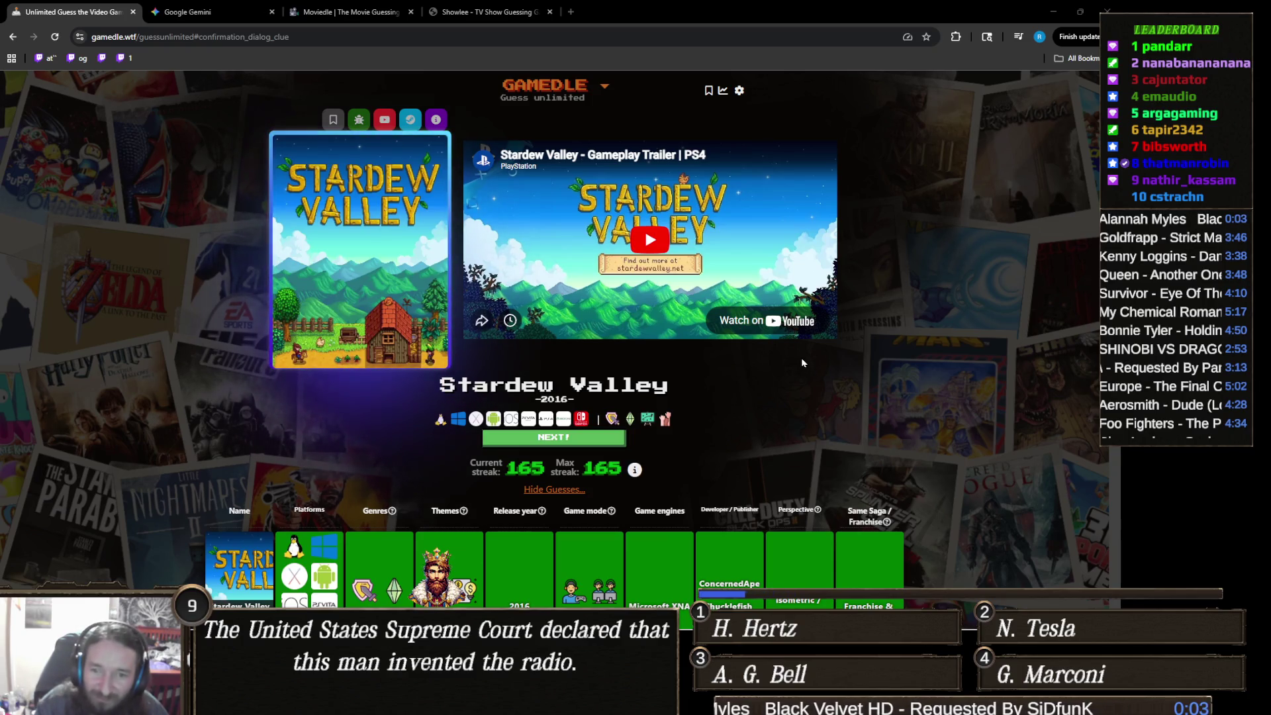
scroll(670, 400, down, 3)
scroll(670, 400, up, 3)
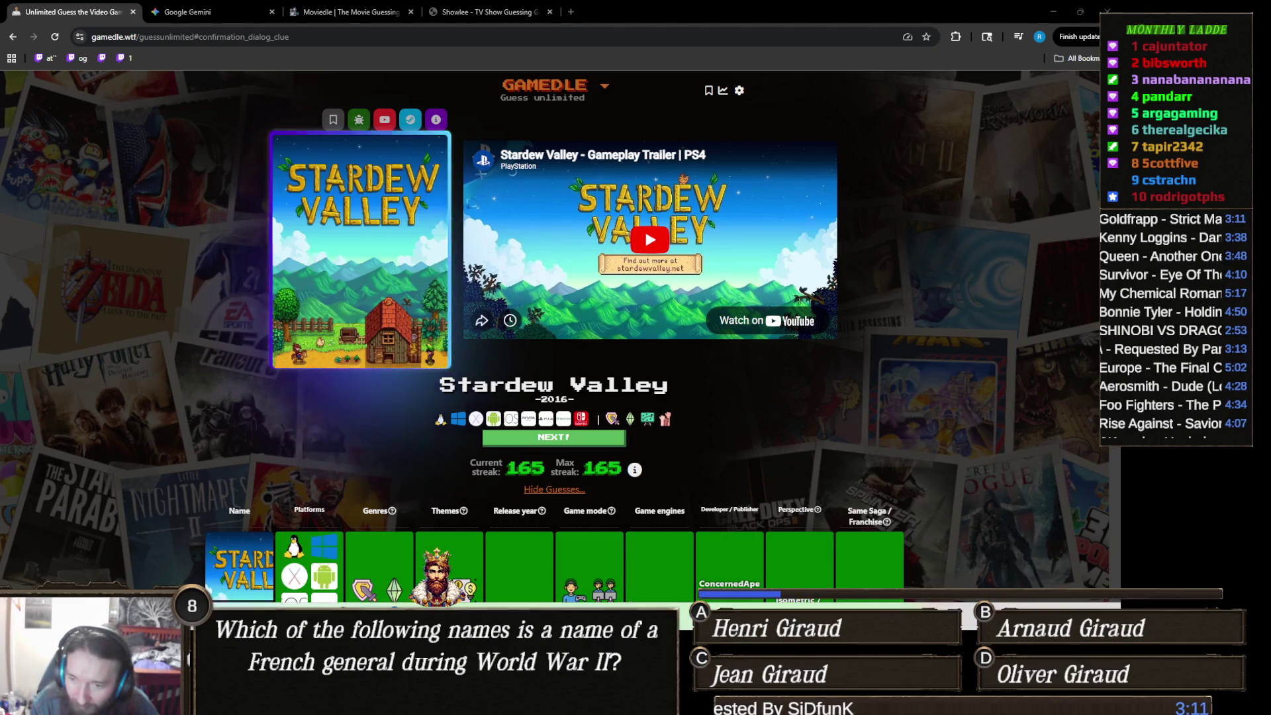
Step: Bring up the game's YouTube page popup and close it again
click(383, 119)
click(670, 37)
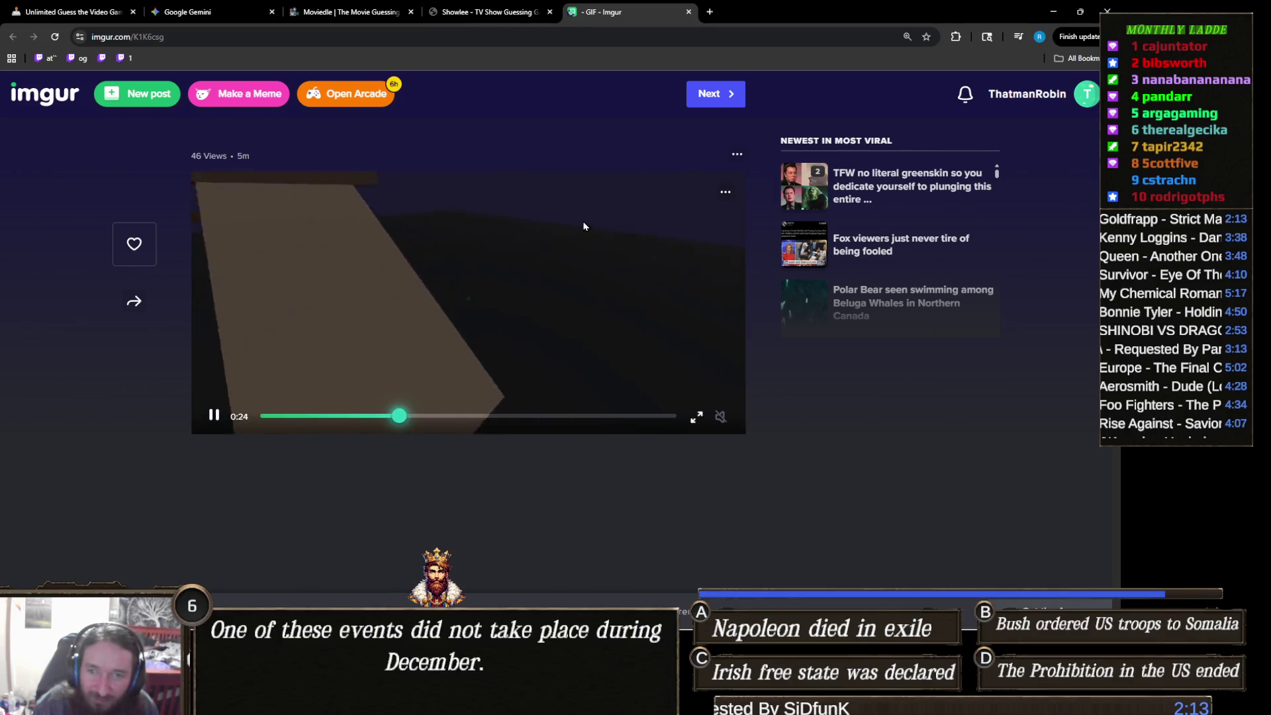
Step: Close the Imgur GIF tab and switch to the Unity editor
click(689, 12)
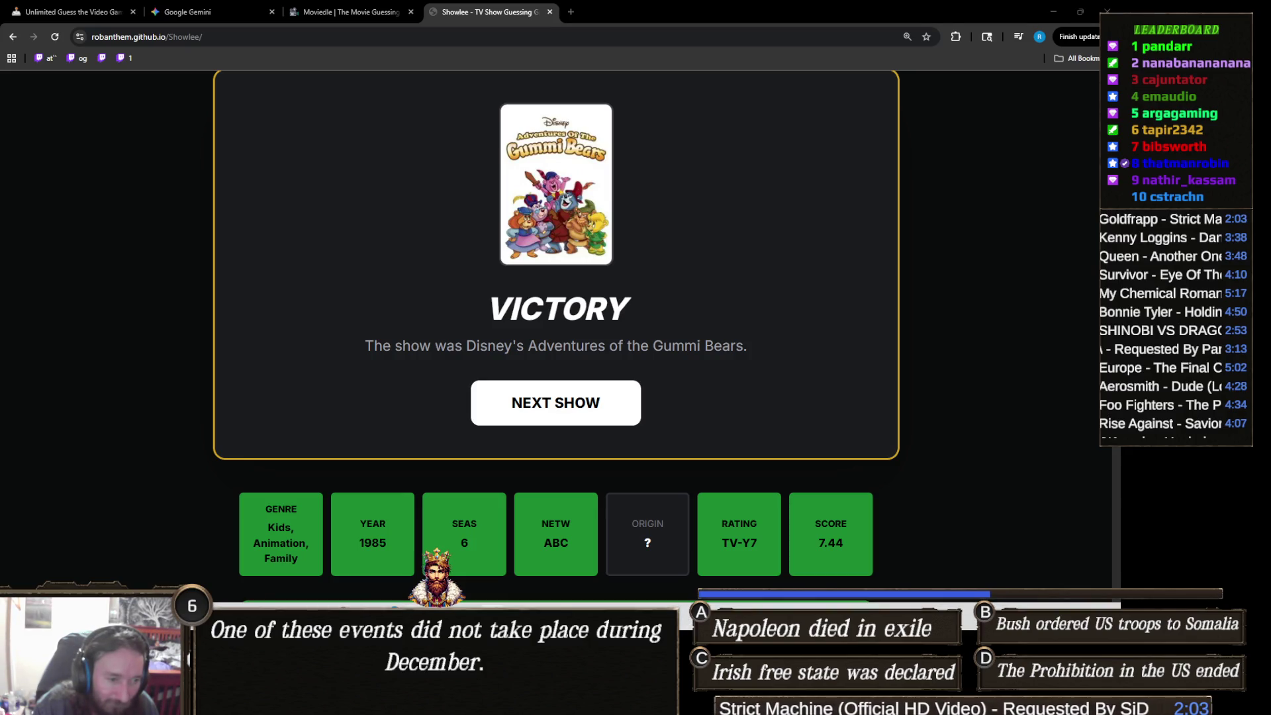
click(467, 702)
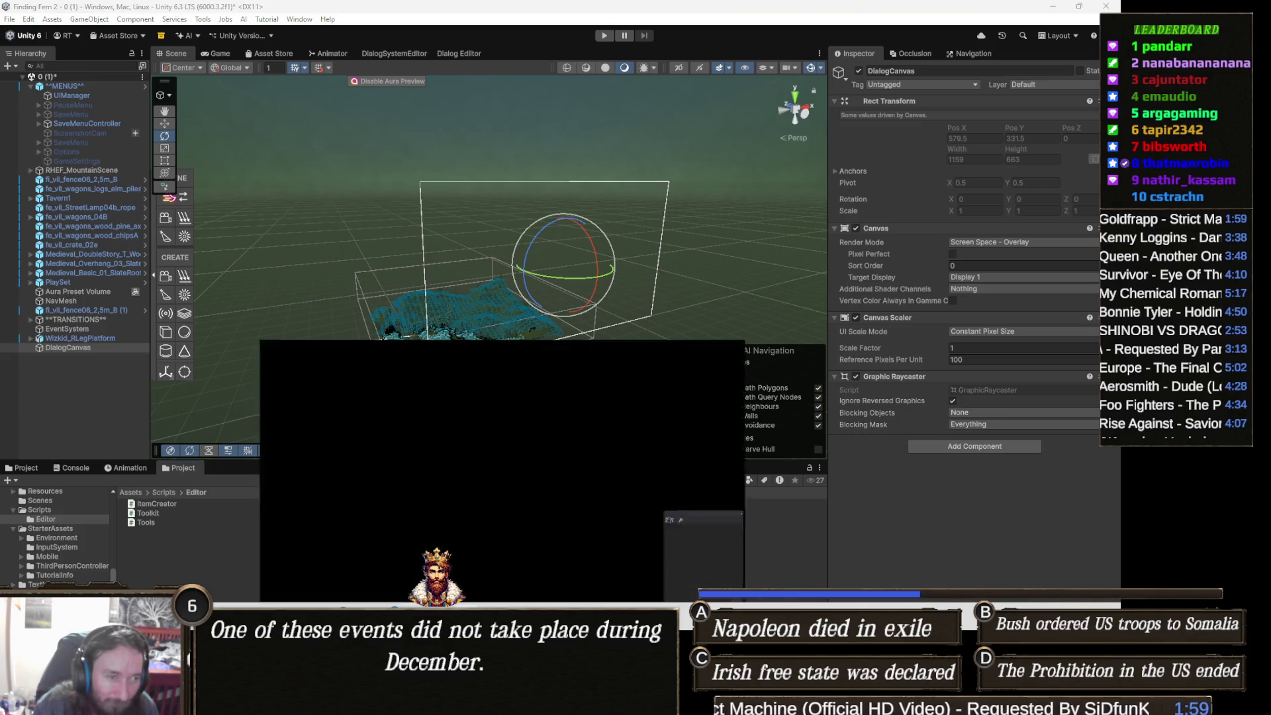
Step: Return to Unity, inspect the navmesh up close, and bring up DialogCanvas's action menu
key(alt+Tab)
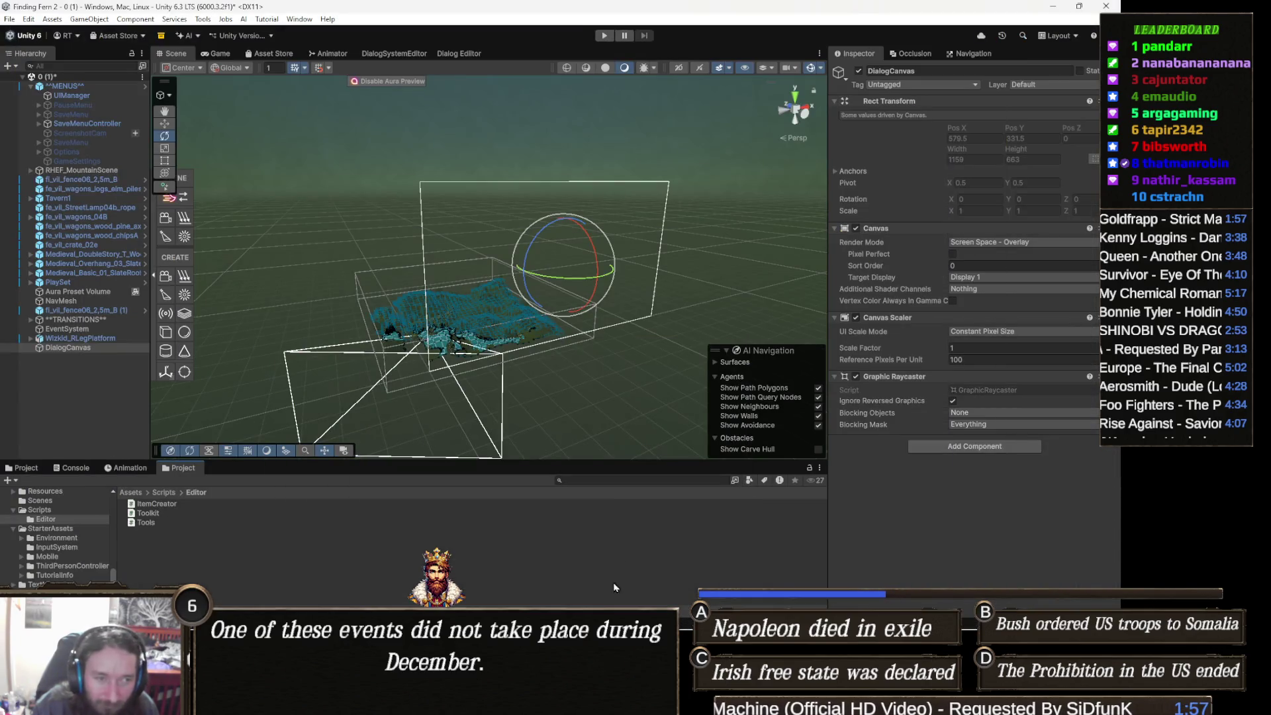
mouse_move(688, 368)
mouse_down()
mouse_move(582, 330)
mouse_move(519, 327)
mouse_up()
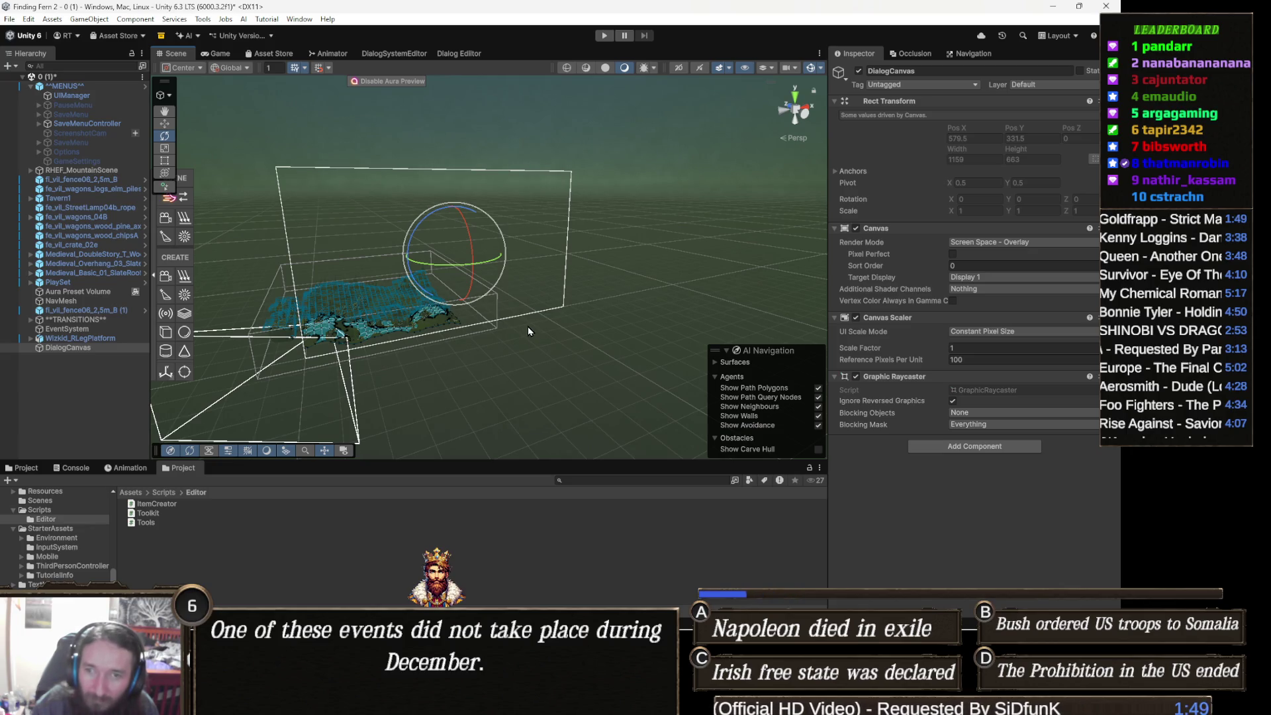
mouse_move(528, 329)
mouse_down()
mouse_move(489, 314)
mouse_move(548, 333)
mouse_up()
scroll(516, 303, up, 5)
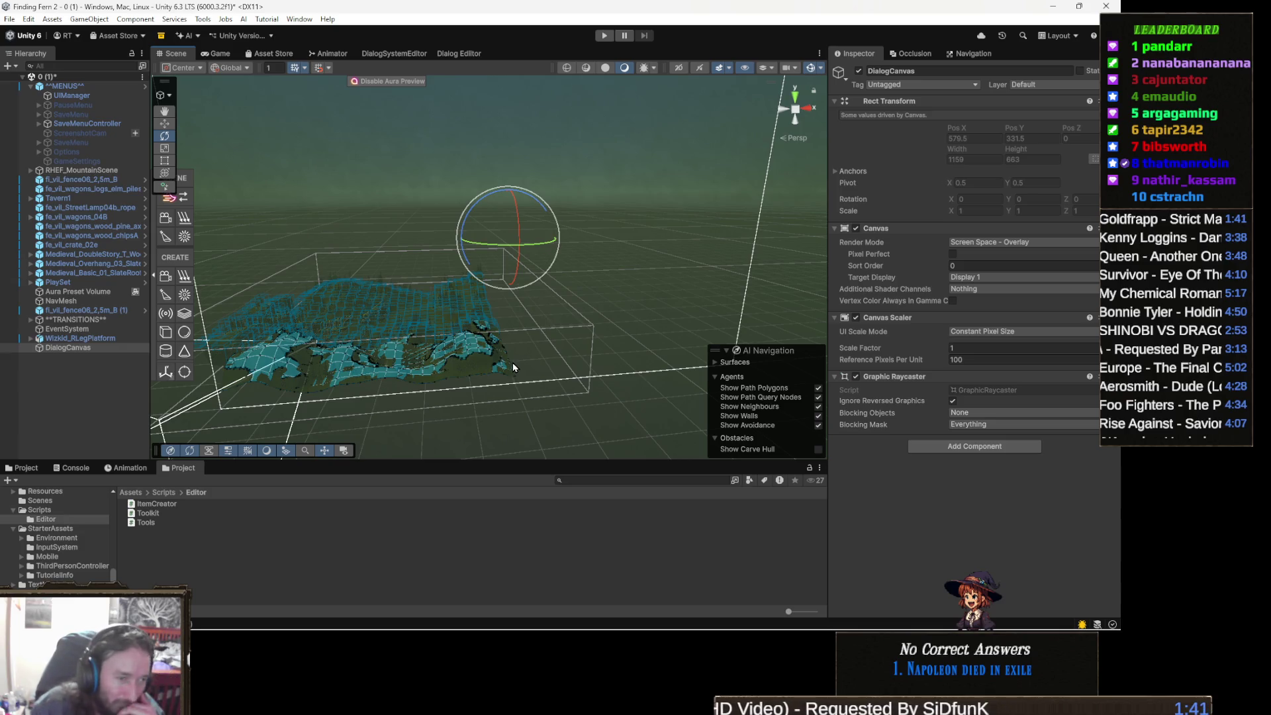
drag(515, 357, 525, 352)
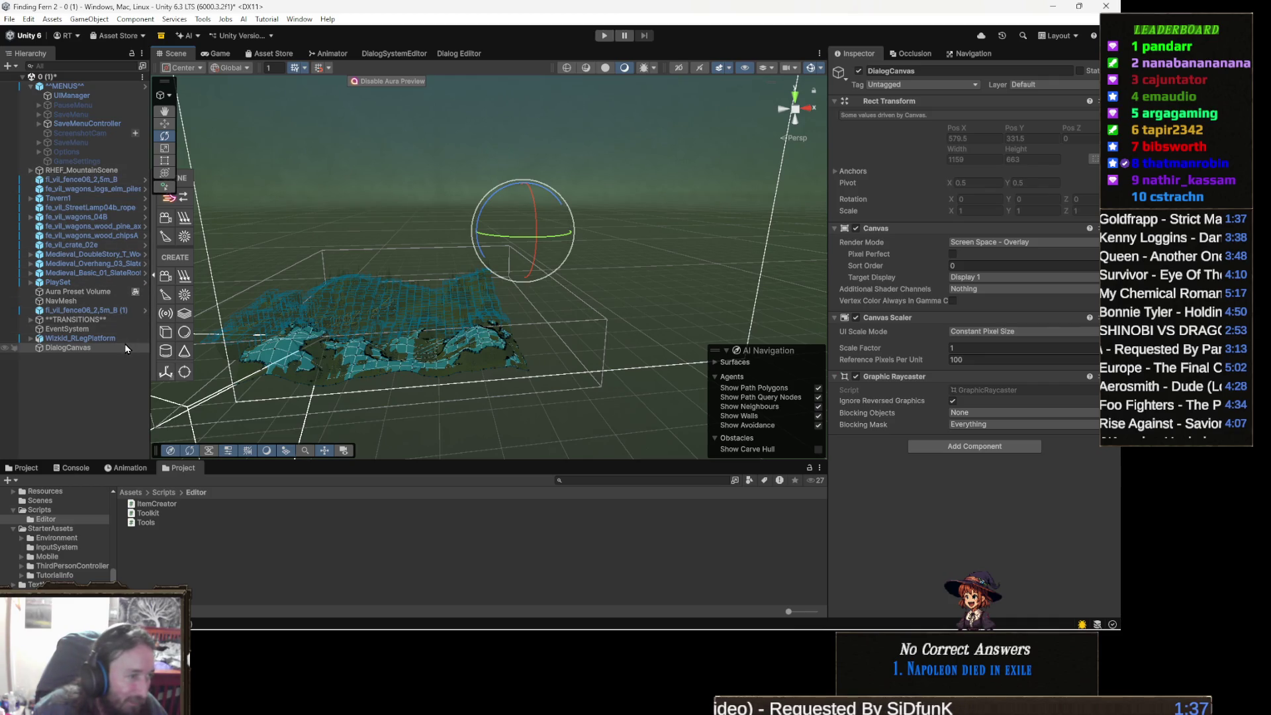
right_click(86, 348)
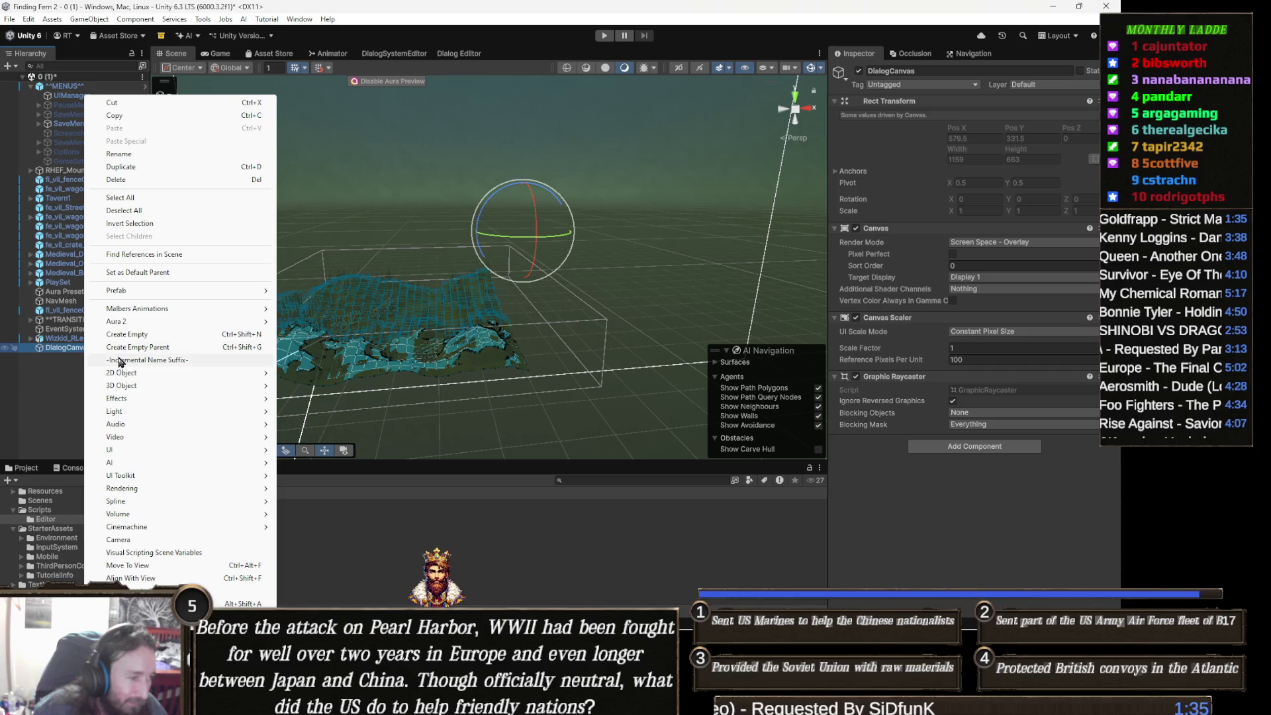
Step: Create an empty child under DialogCanvas named DialogOptionsArea, frame it and switch to the rect tool
mouse_move(183, 420)
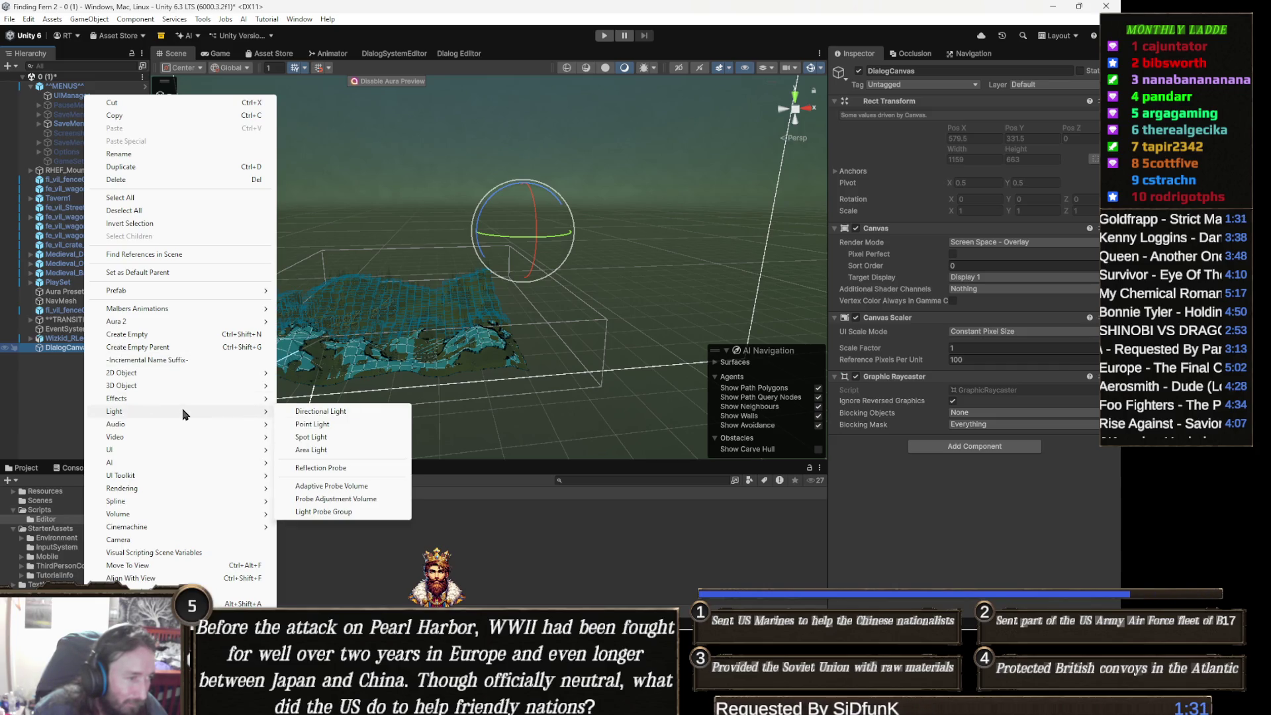
click(158, 340)
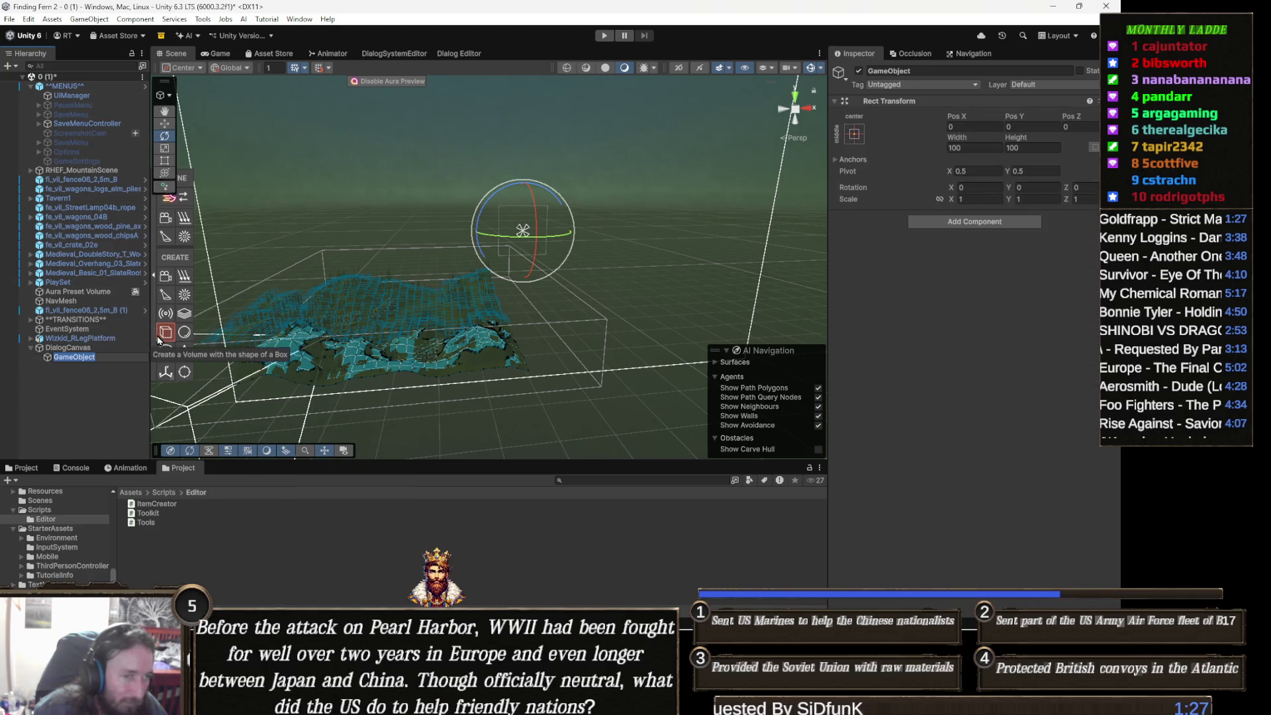
click(936, 70)
text(Tex)
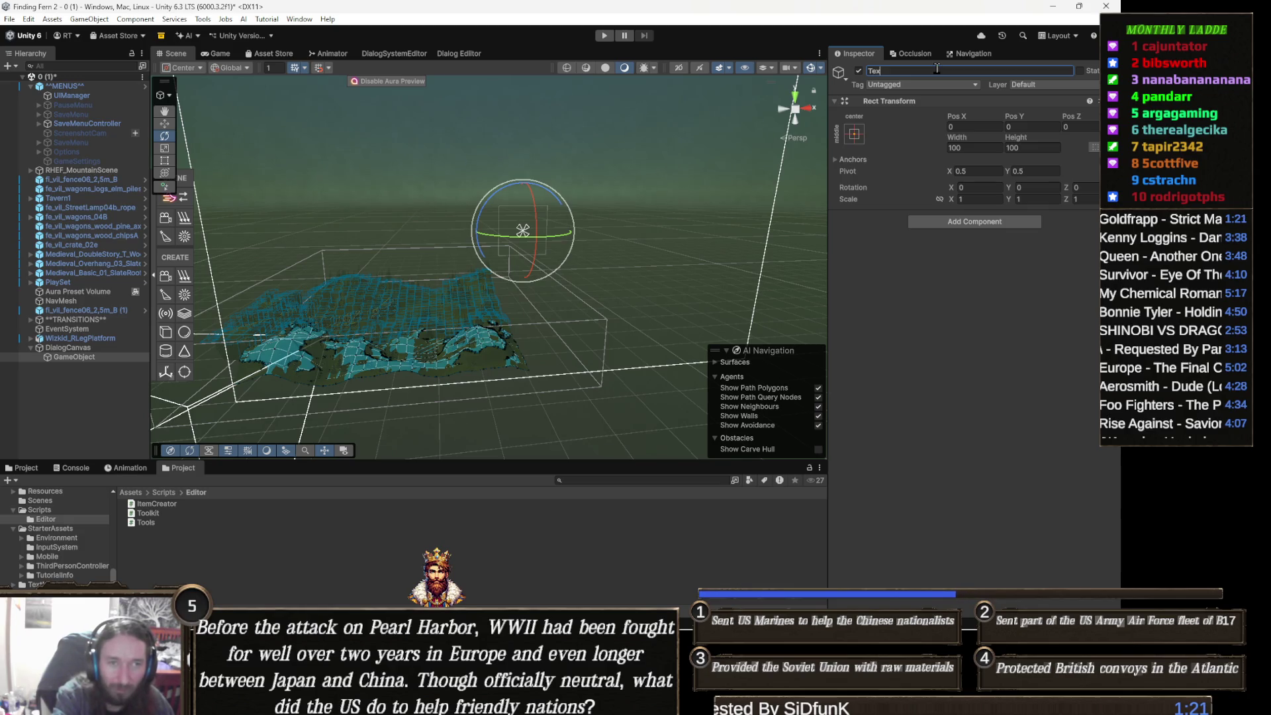
text(tAre)
key(BackSpace)
key(BackSpace)
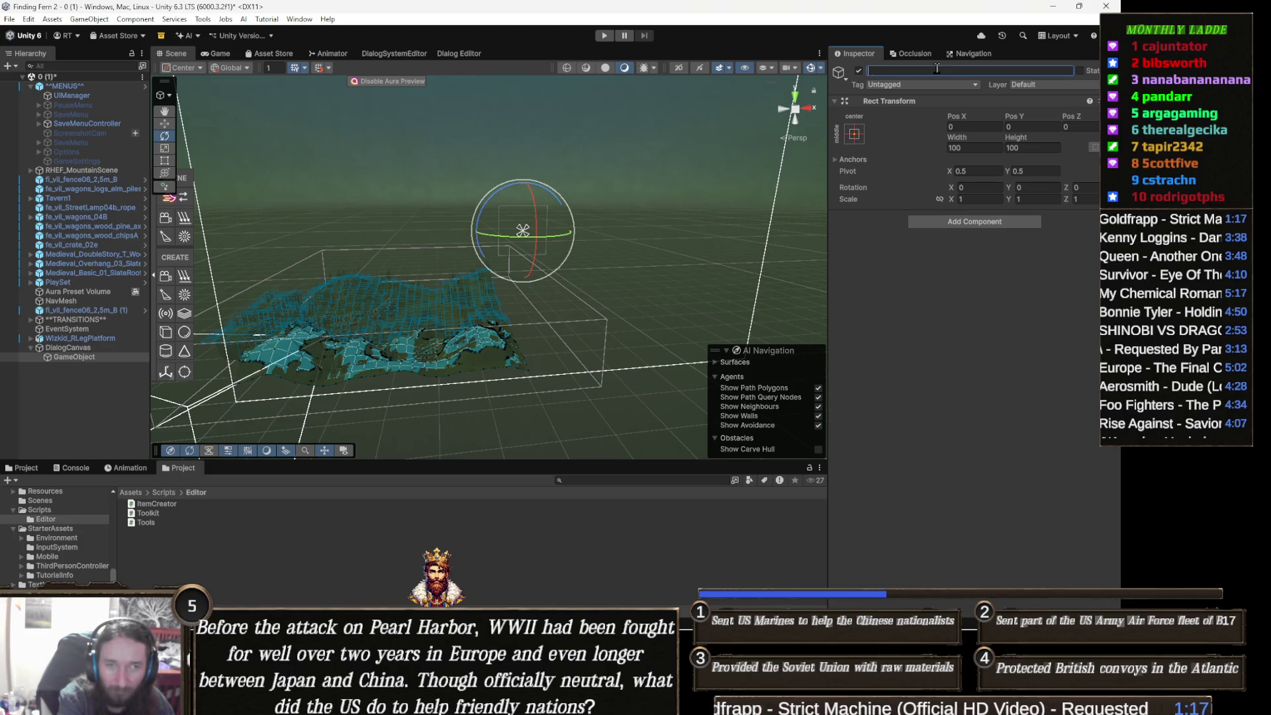
key(BackSpace)
key(BackSpace)
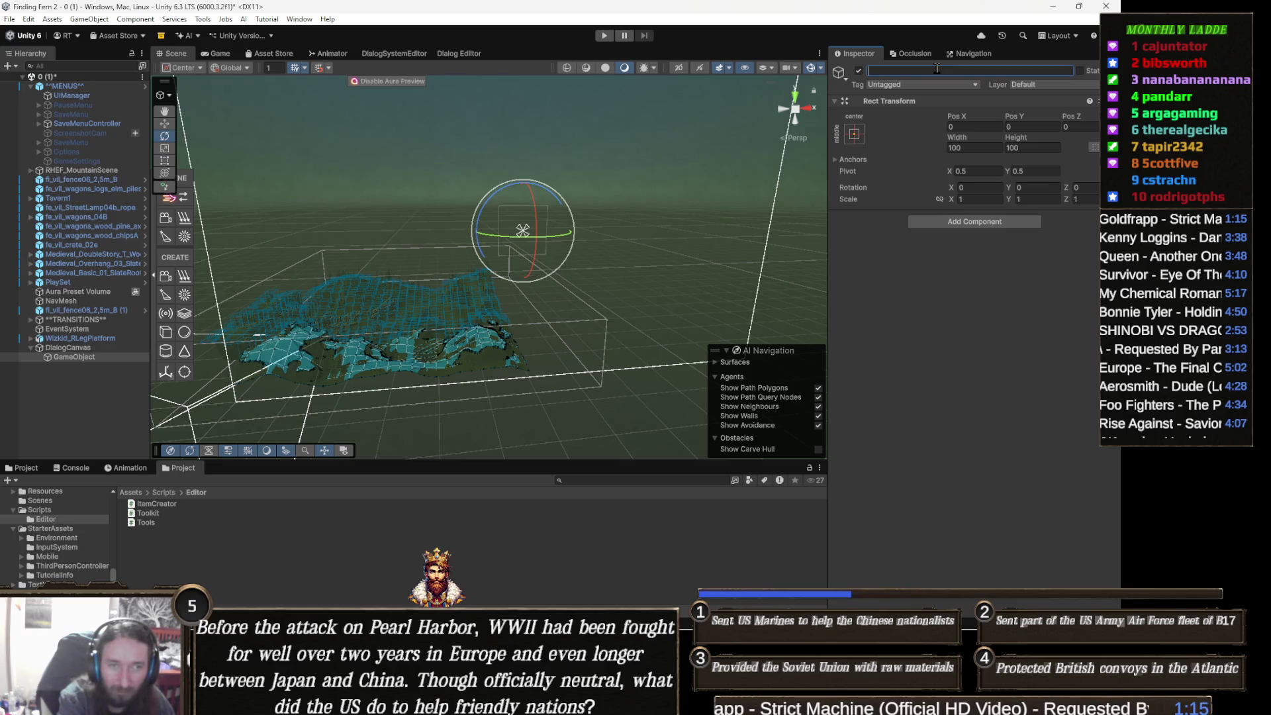
text(DialogO)
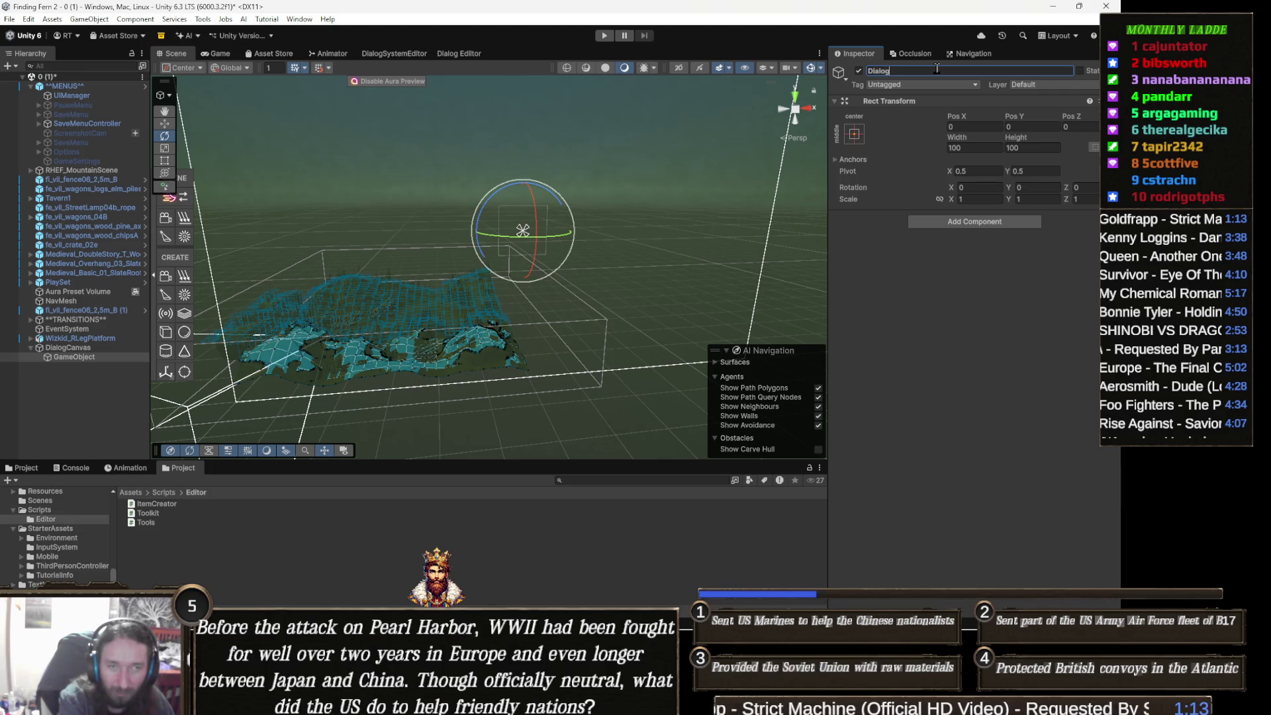
text(ptionsAre)
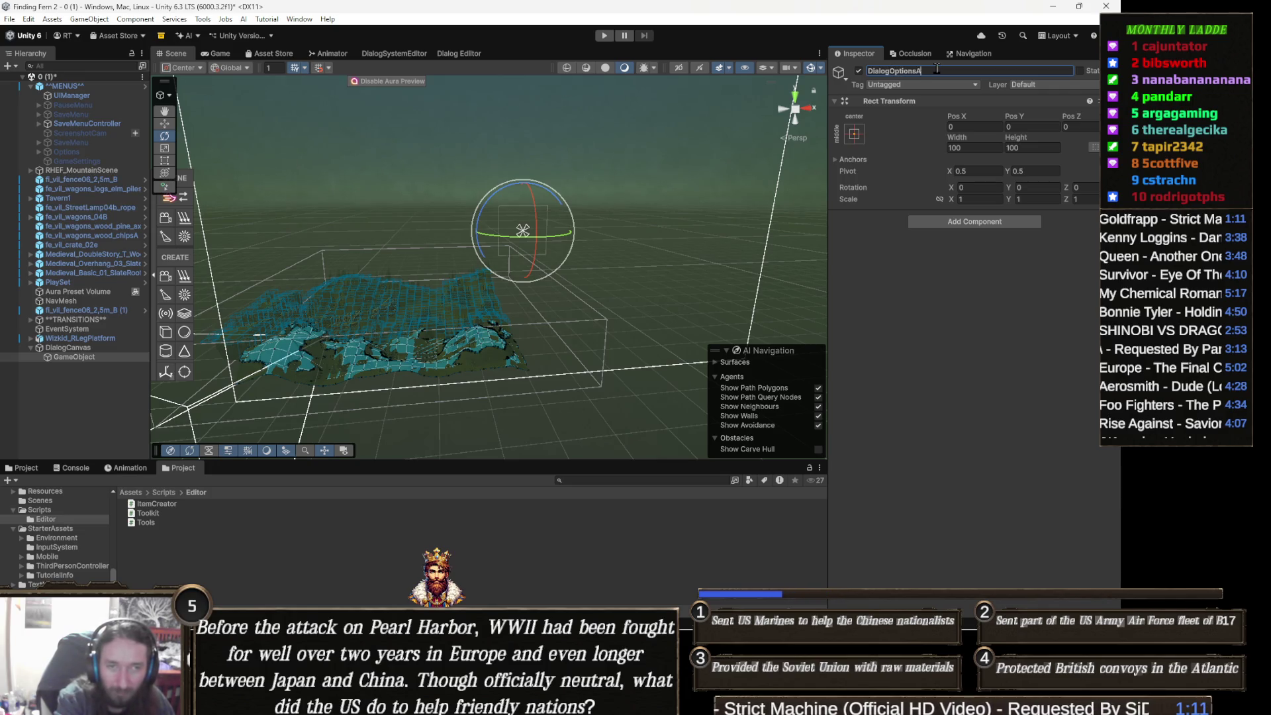
text(a)
key(Return)
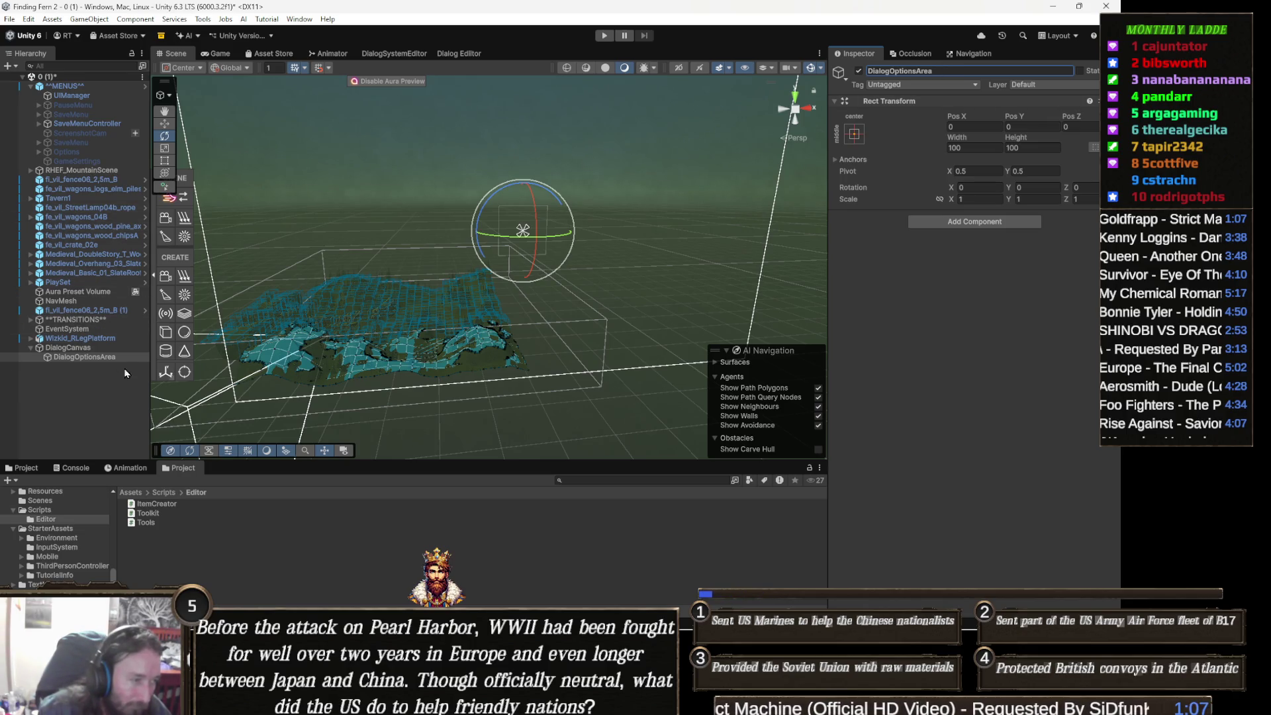
key(f)
key(t)
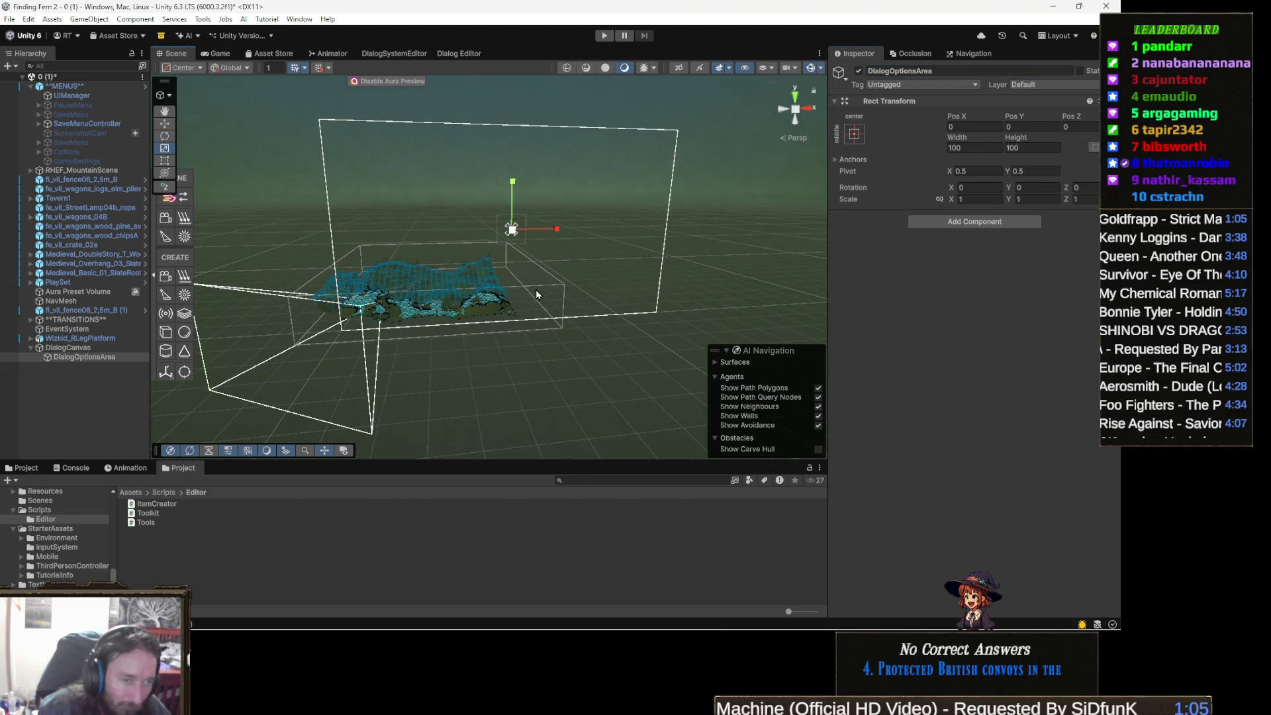
Step: Resize DialogOptionsArea's rectangle edges and try bottom-centre and centre-stretch anchors, clearing the width
drag(514, 245, 517, 322)
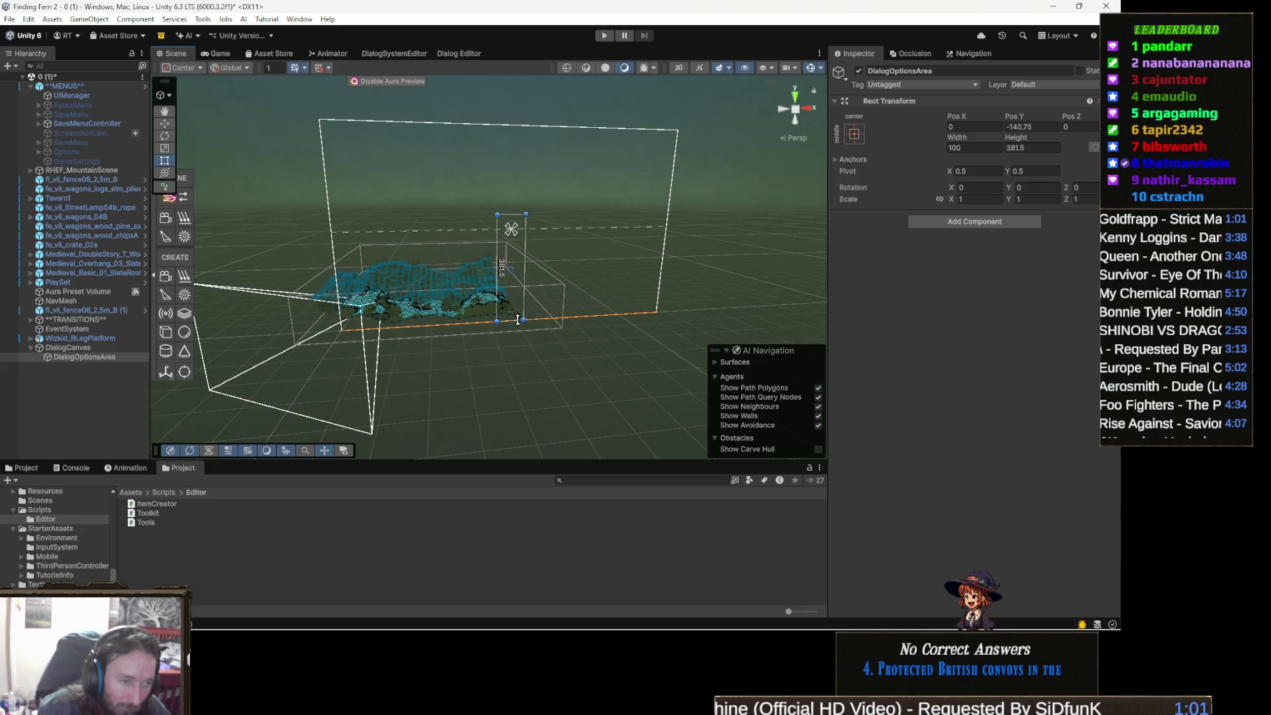
drag(515, 213, 519, 271)
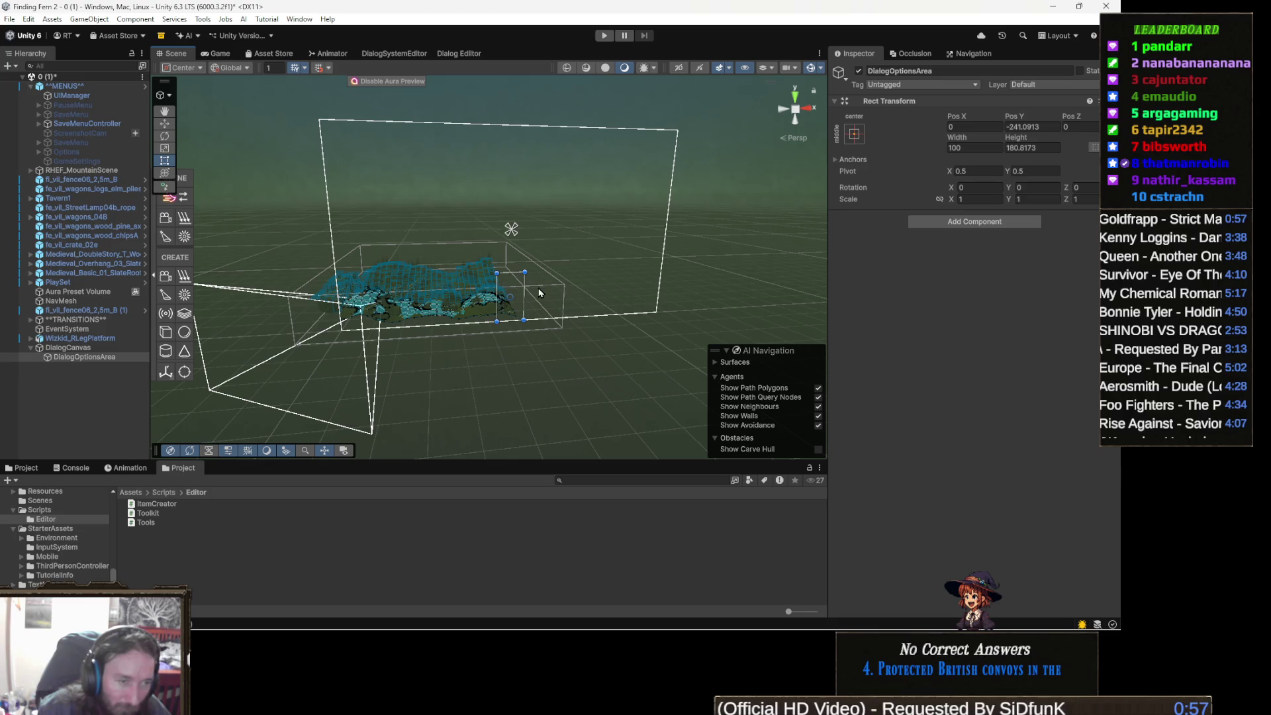
click(854, 134)
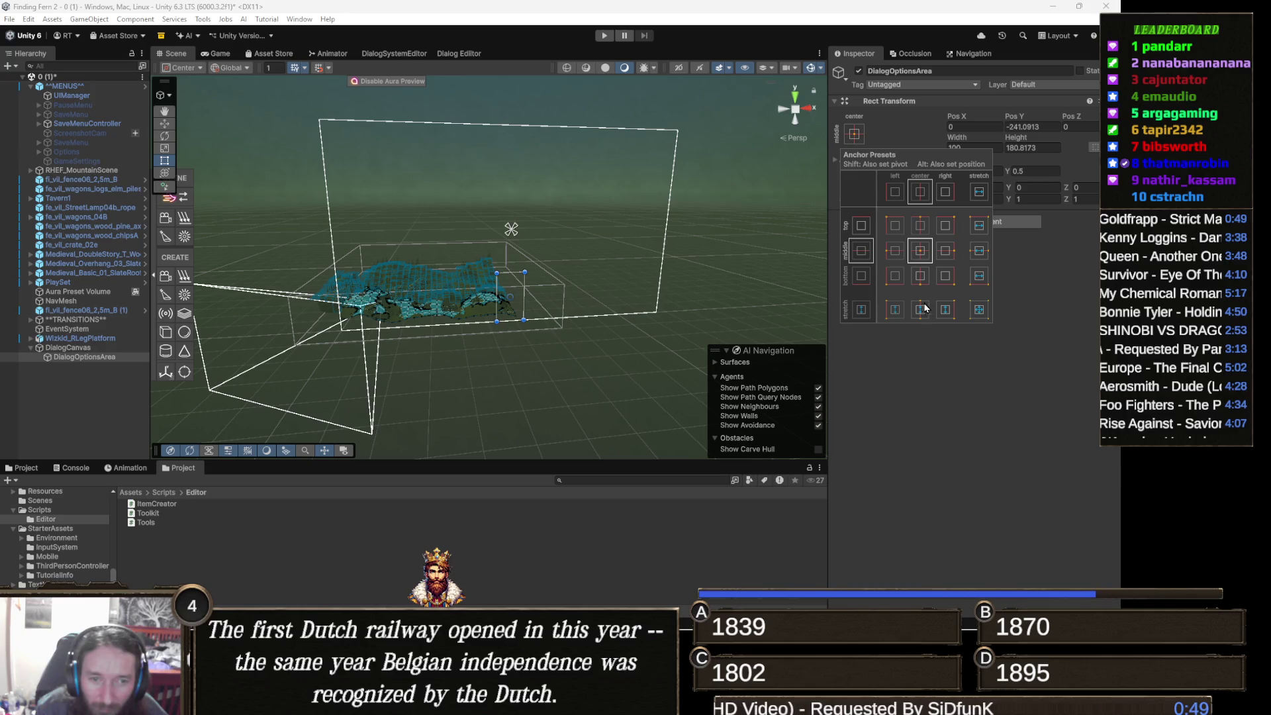
click(921, 281)
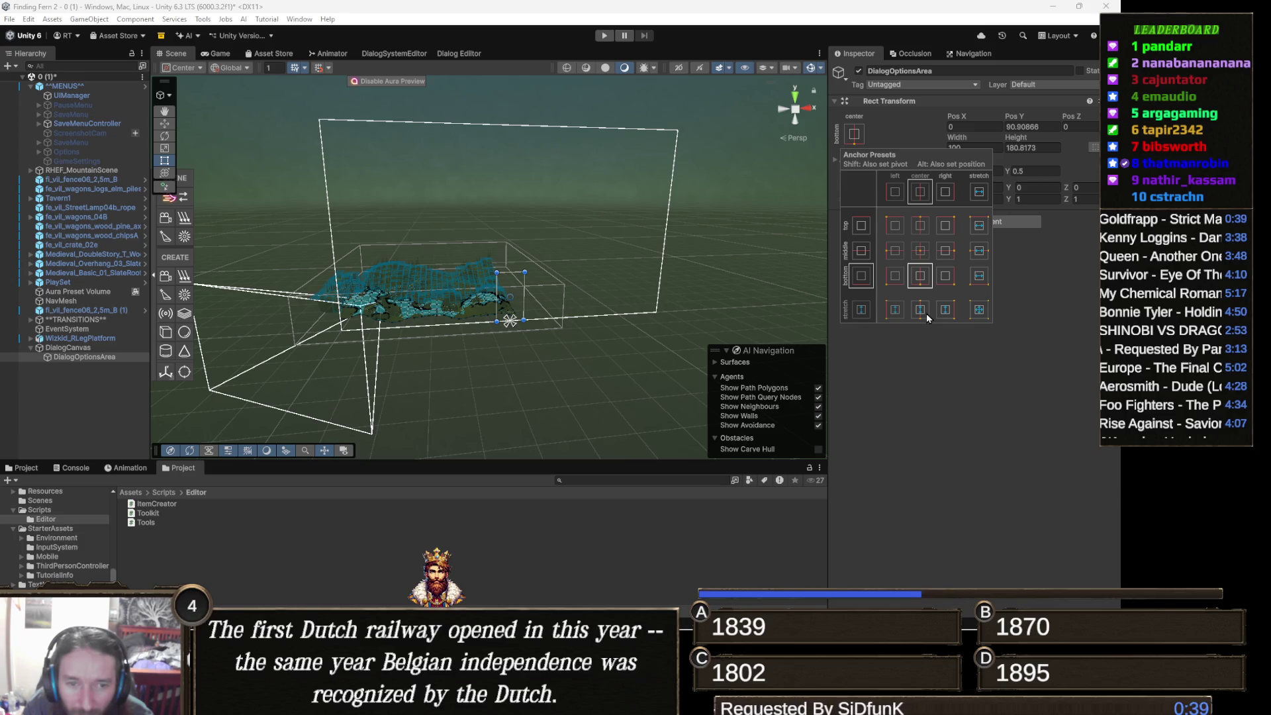
click(927, 317)
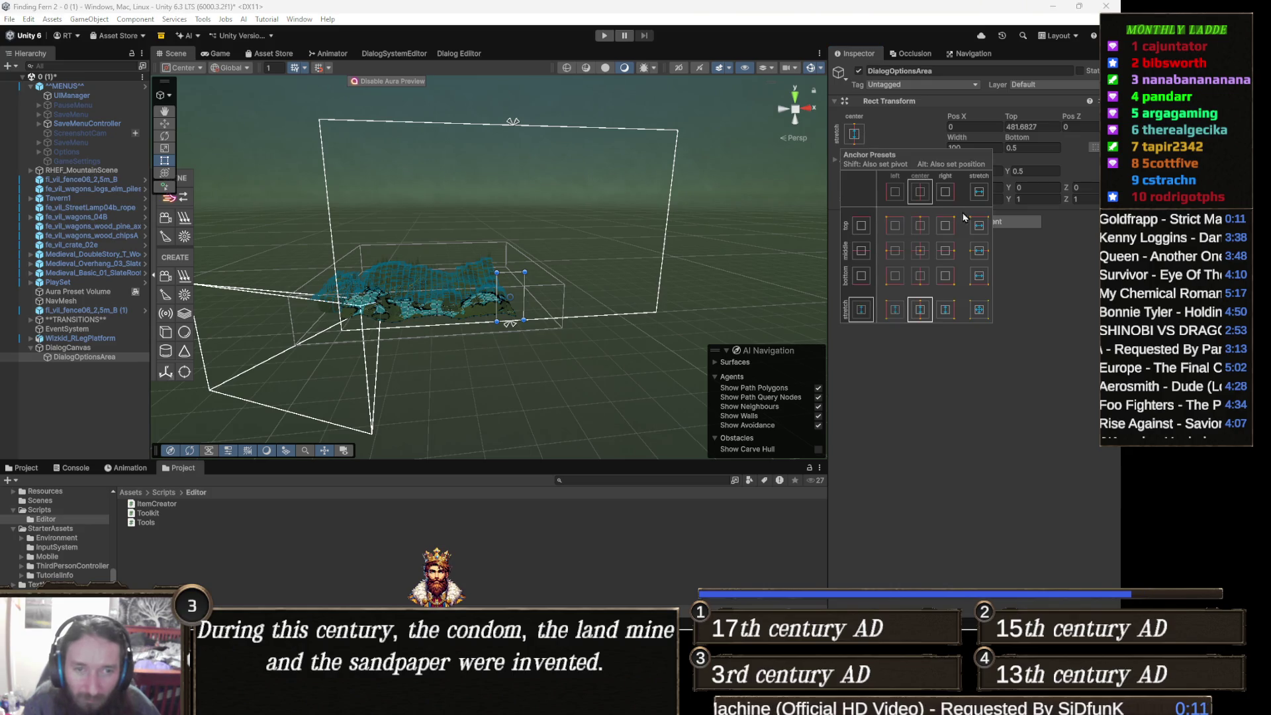
click(977, 147)
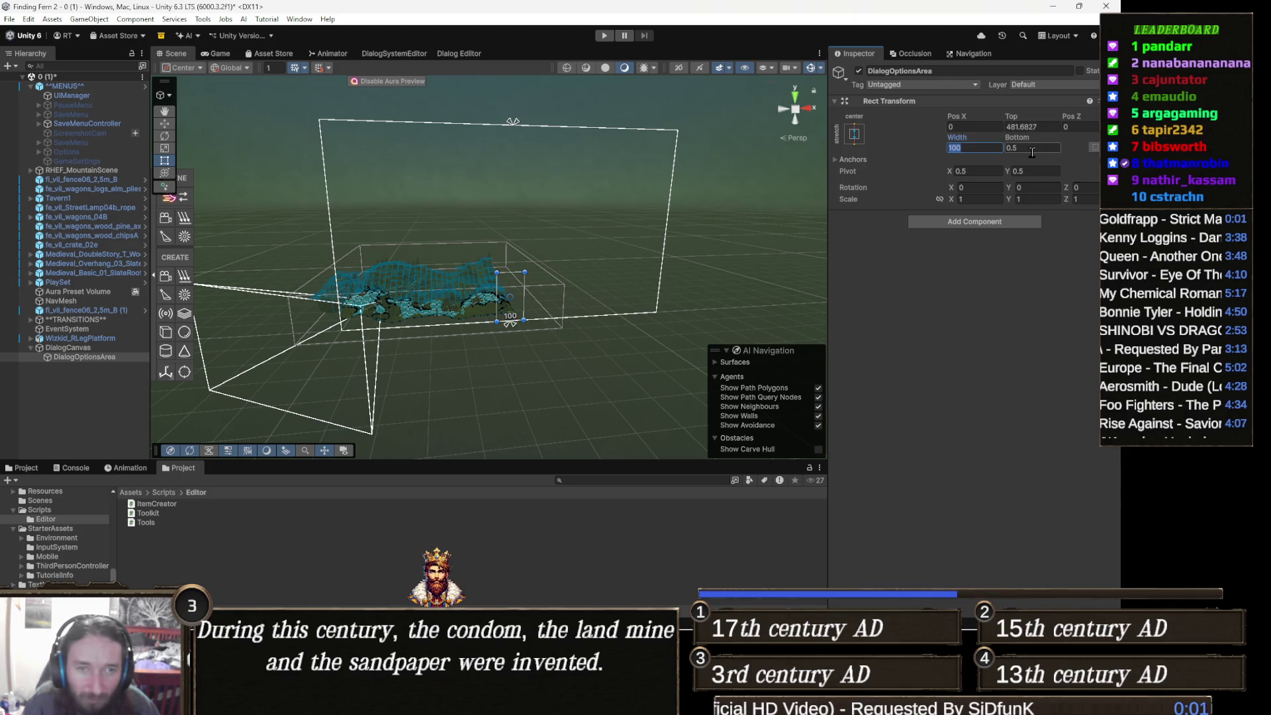
key(BackSpace)
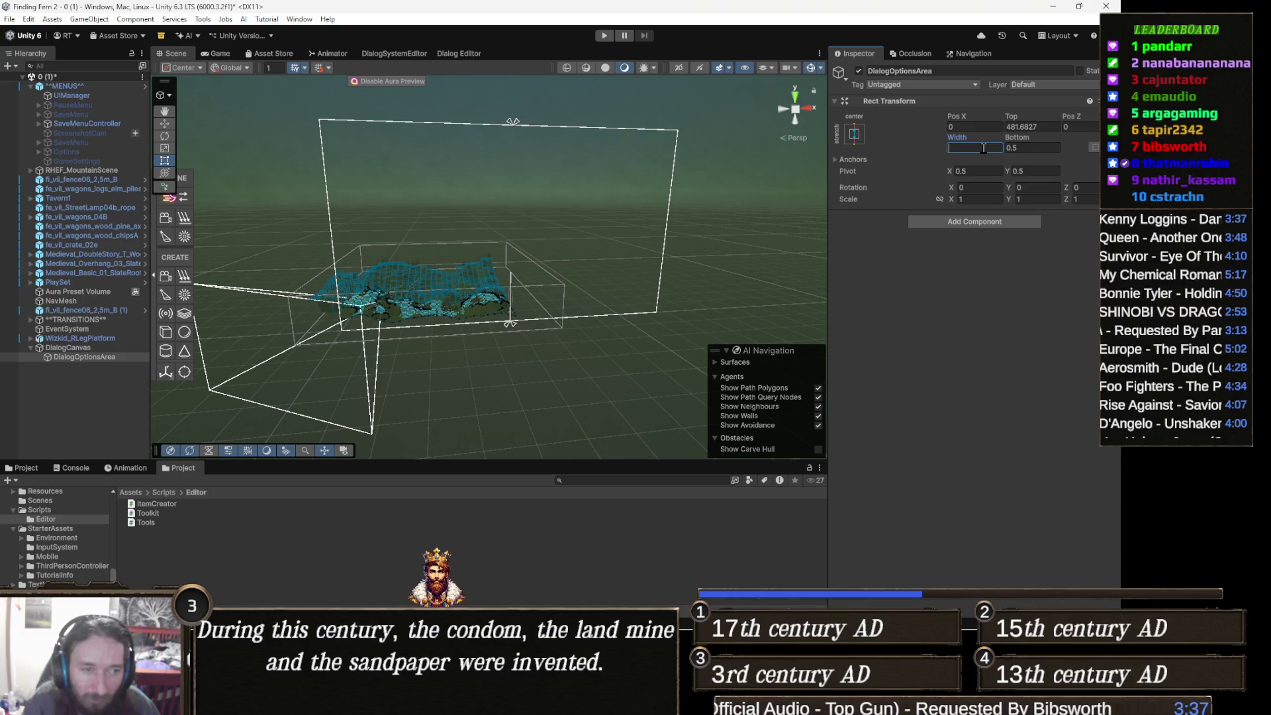
Step: Anchor DialogOptionsArea horizontally centred and stretched vertically across the canvas
click(854, 134)
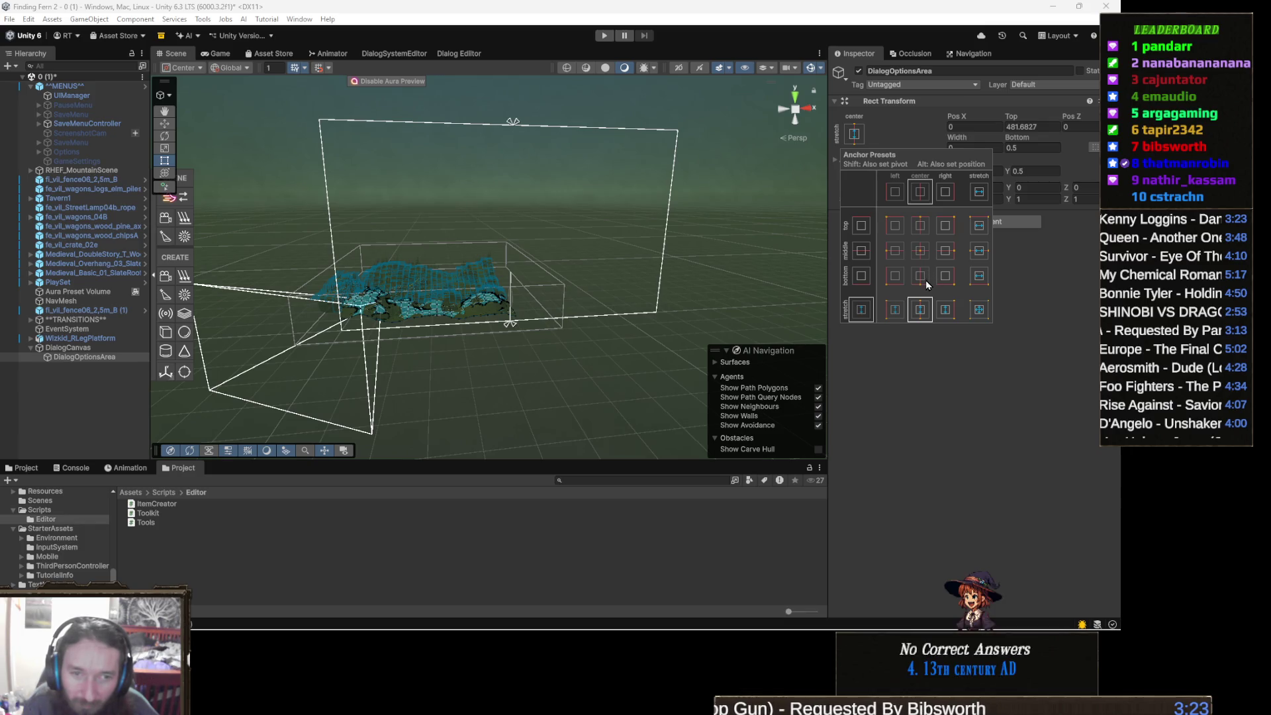
click(926, 280)
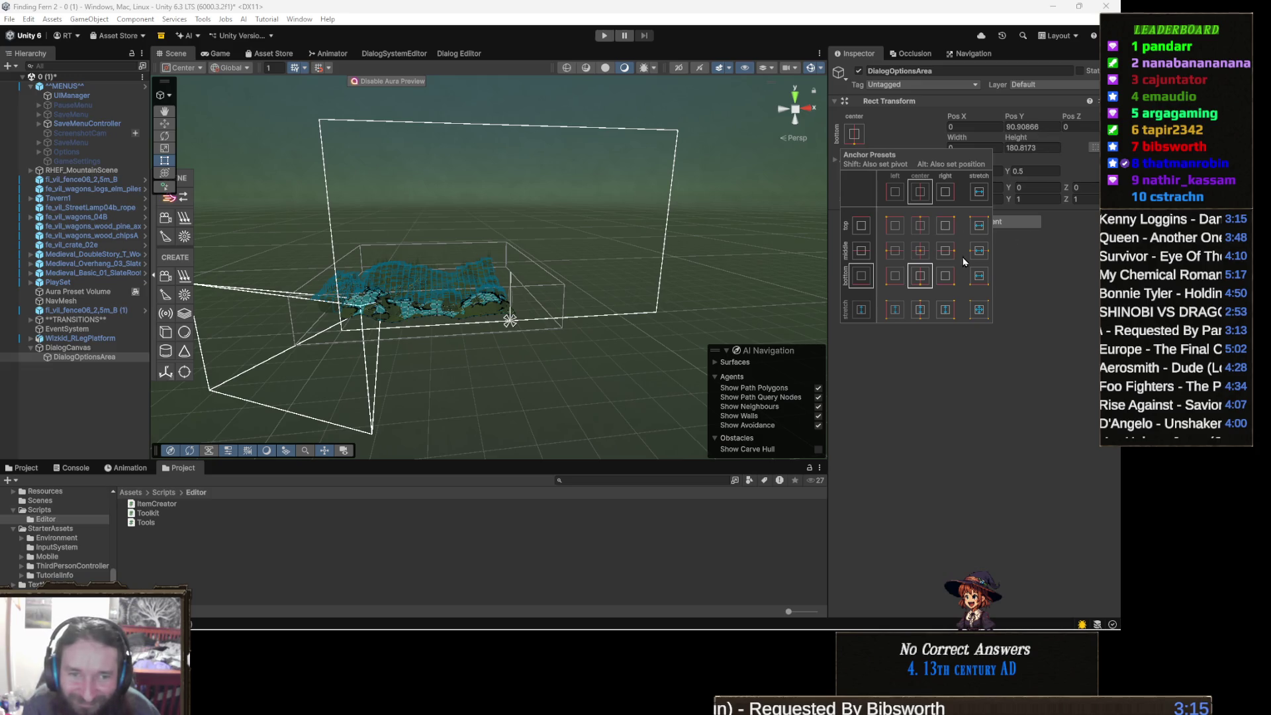
click(979, 309)
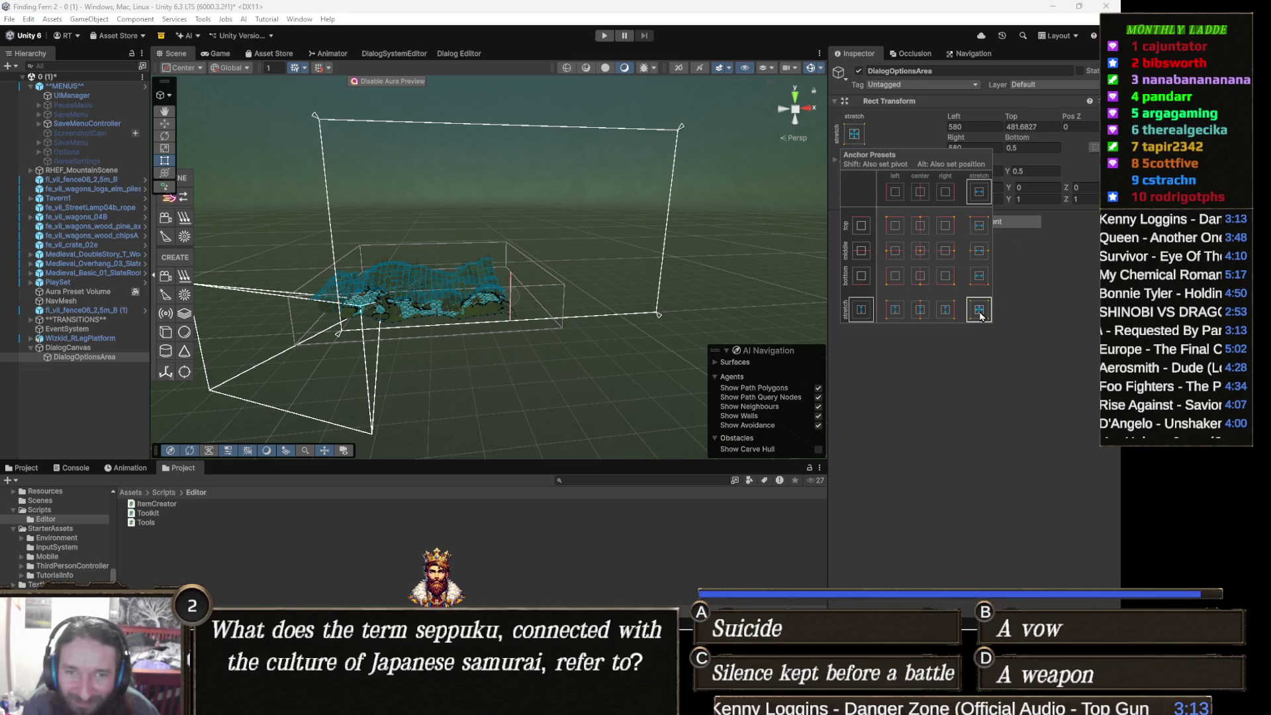
click(943, 315)
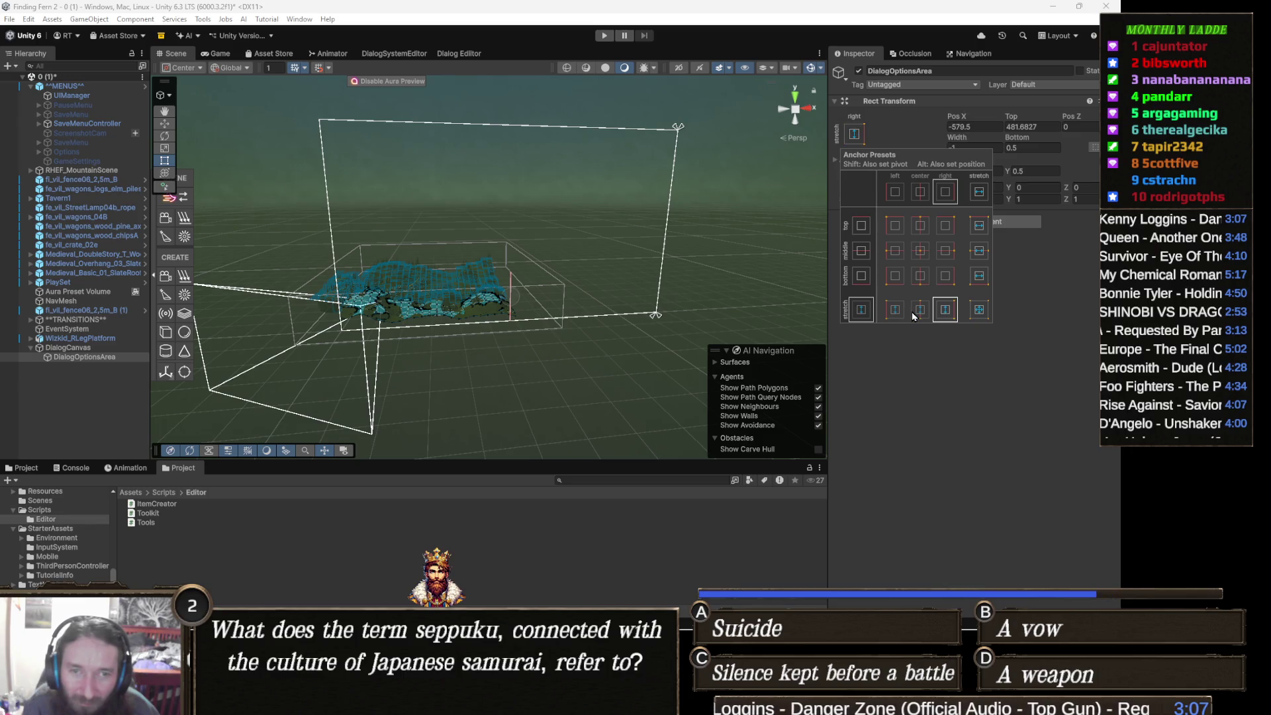
click(912, 316)
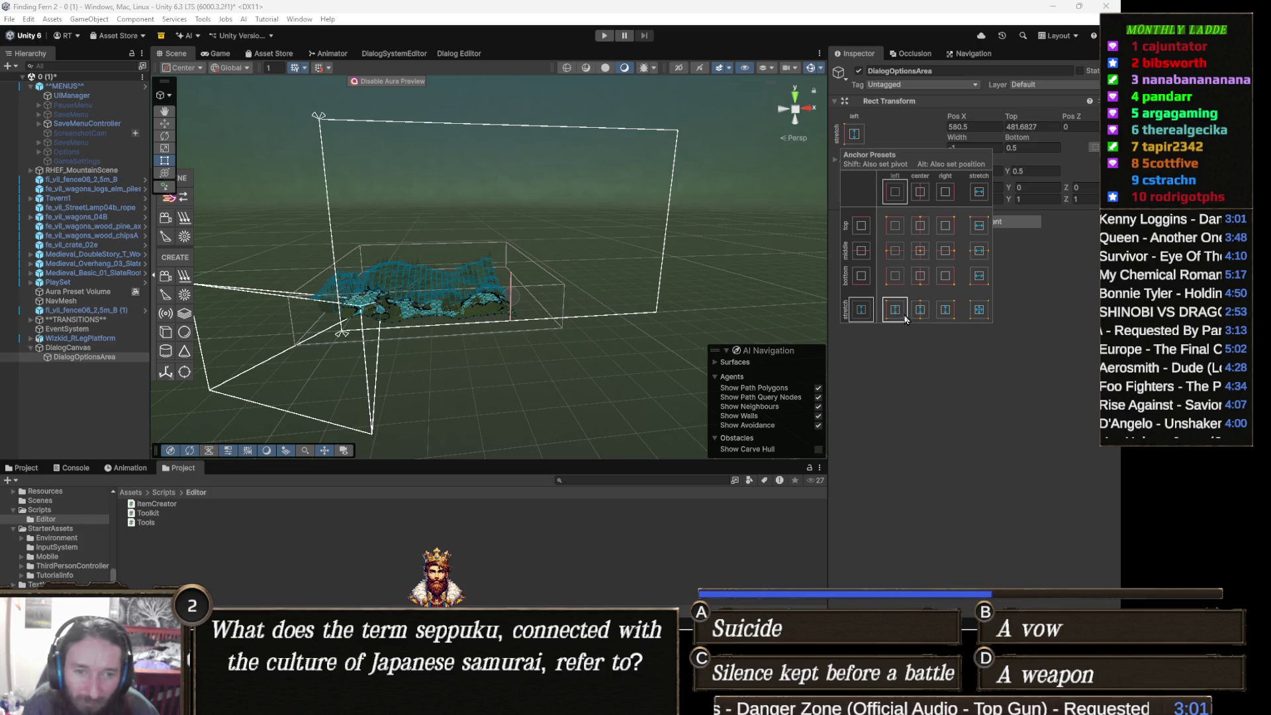
click(973, 417)
drag(536, 303, 535, 276)
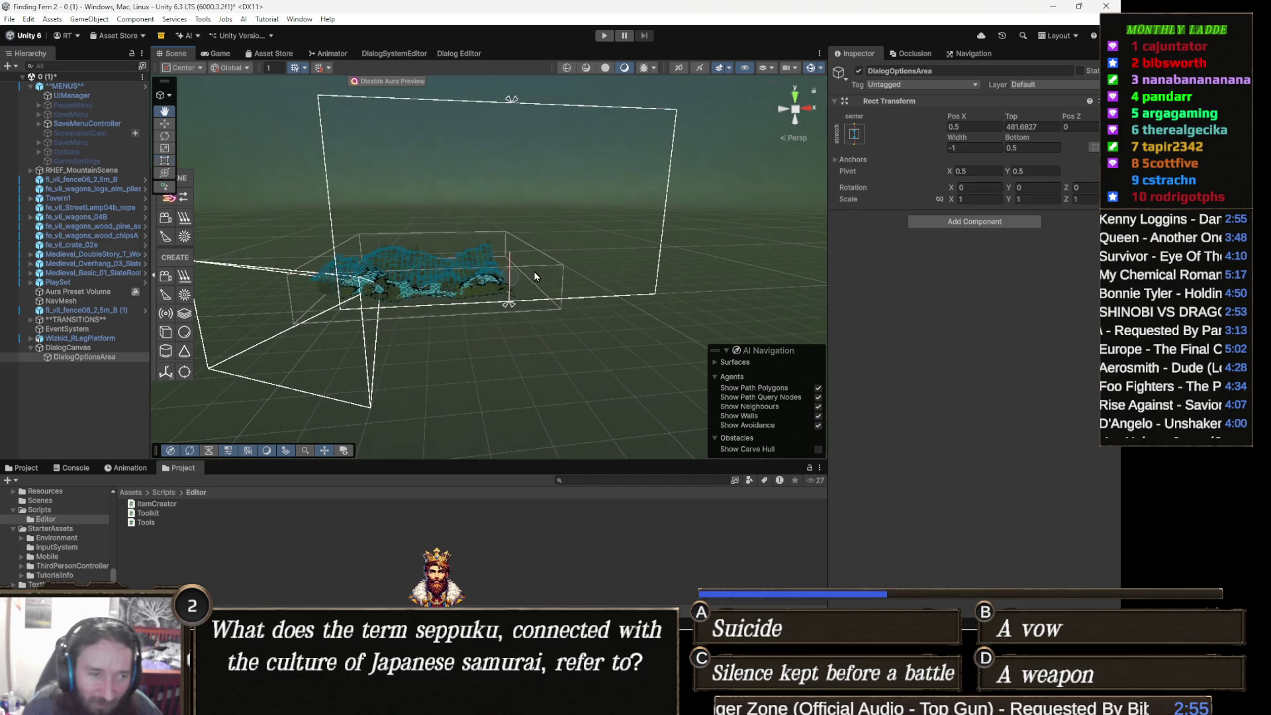
Step: Set DialogOptionsArea's width to 555
click(982, 147)
text(55)
text(5)
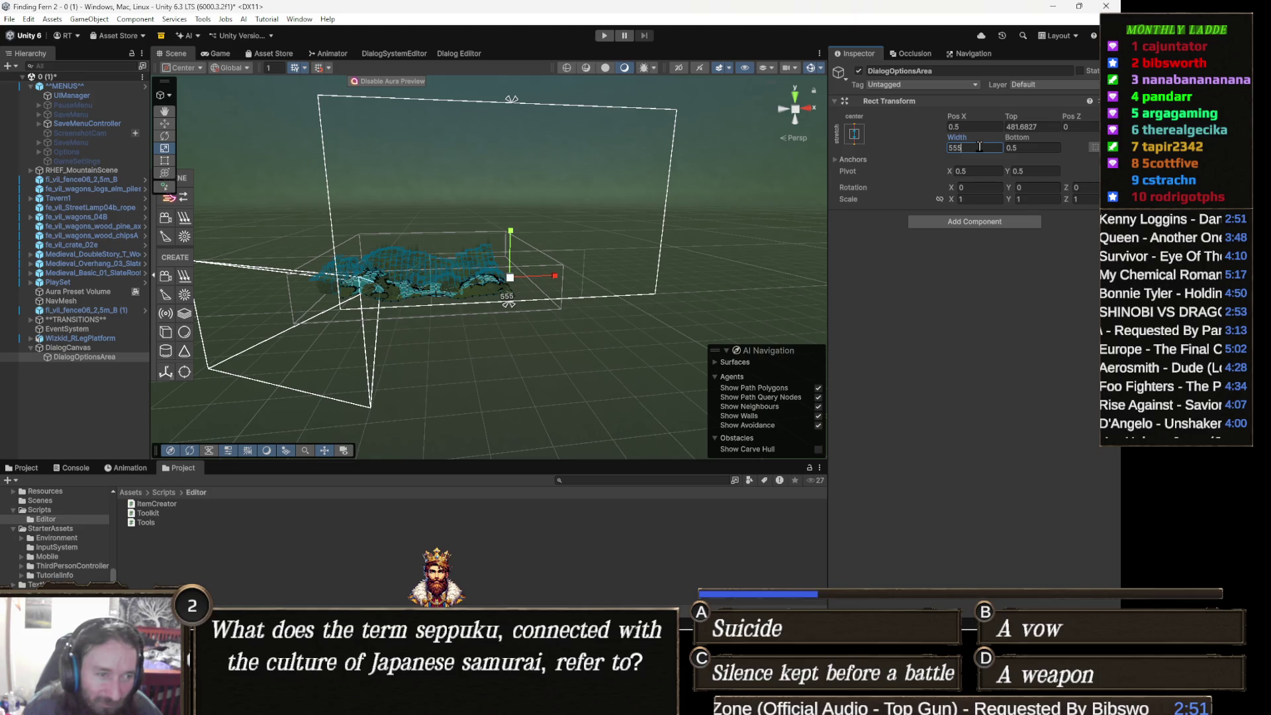
key(Return)
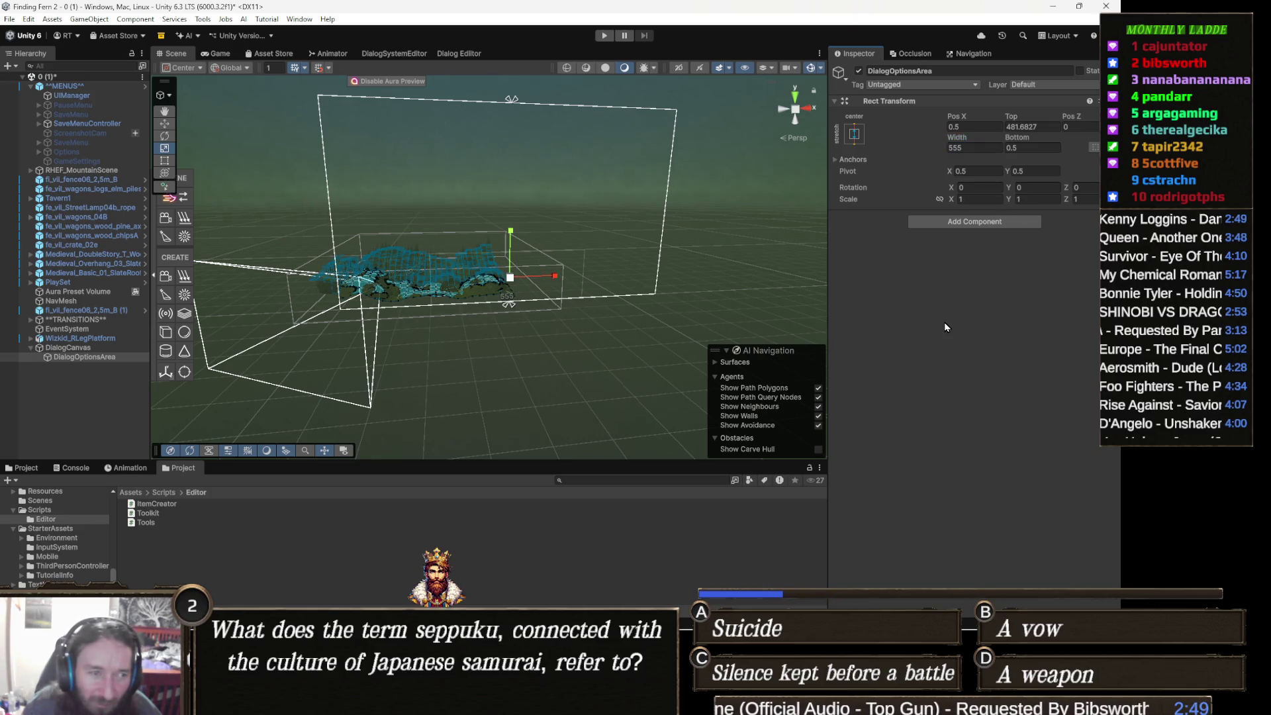
scroll(495, 295, up, 2)
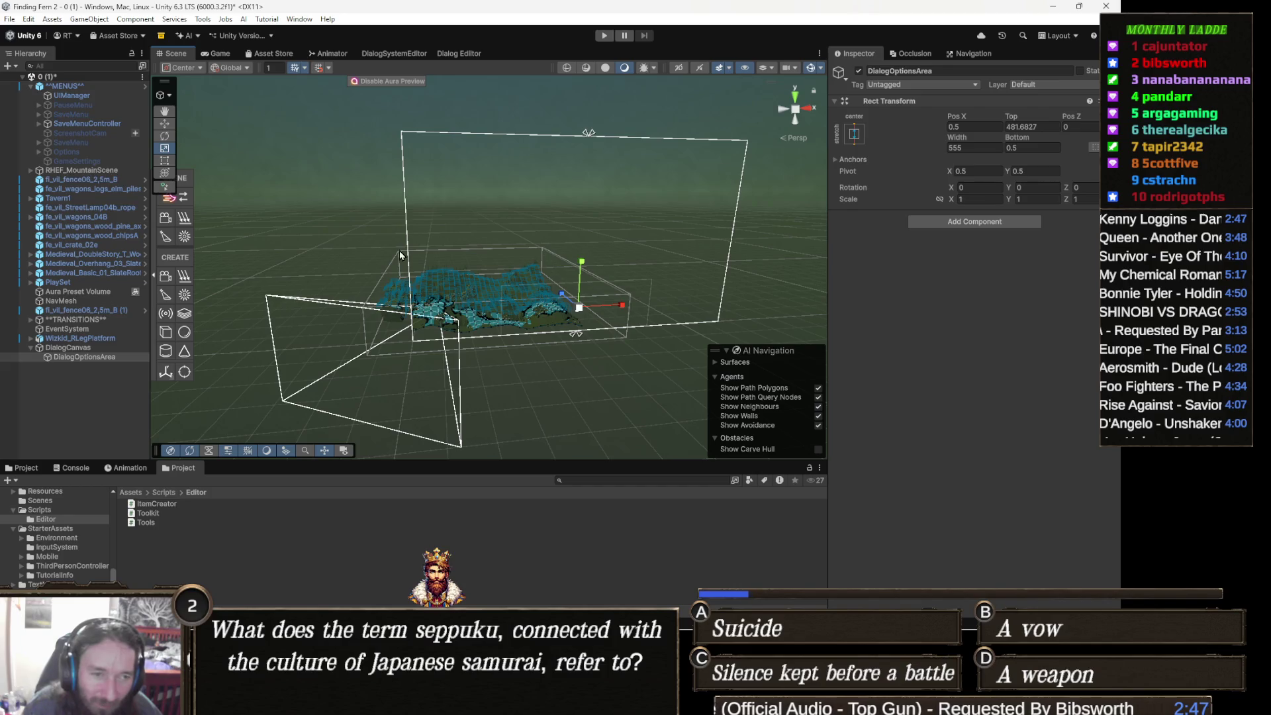
Step: Widen the rectangle on both sides and anchor DialogOptionsArea to the bottom-left
key(t)
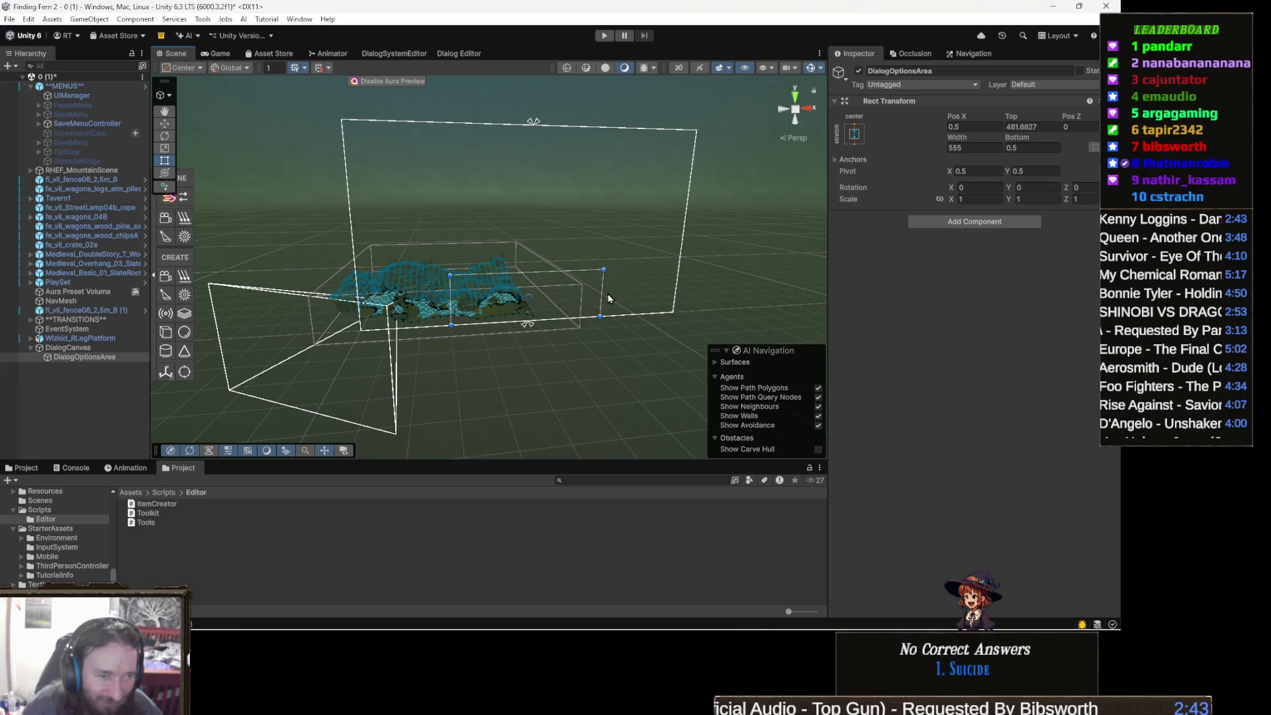
mouse_move(602, 292)
mouse_down()
mouse_move(699, 287)
mouse_move(675, 289)
mouse_up()
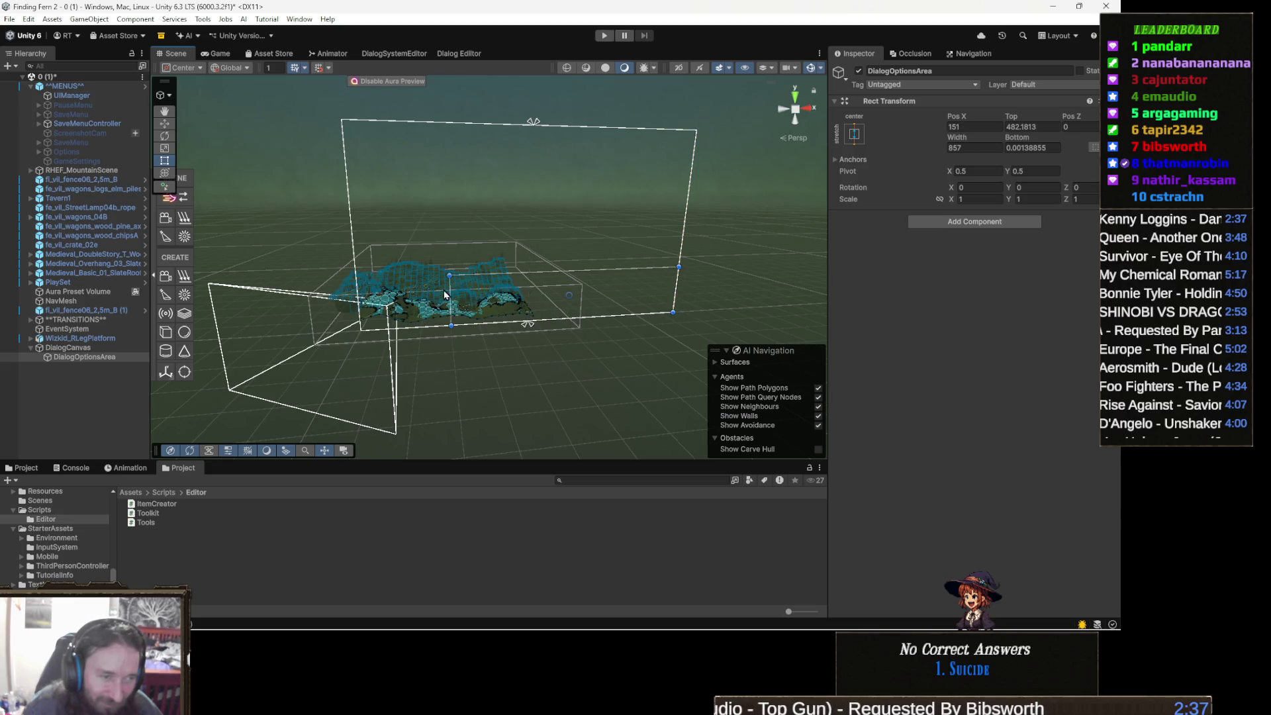
mouse_move(452, 298)
mouse_down()
mouse_move(356, 307)
mouse_move(467, 279)
mouse_move(511, 292)
mouse_up()
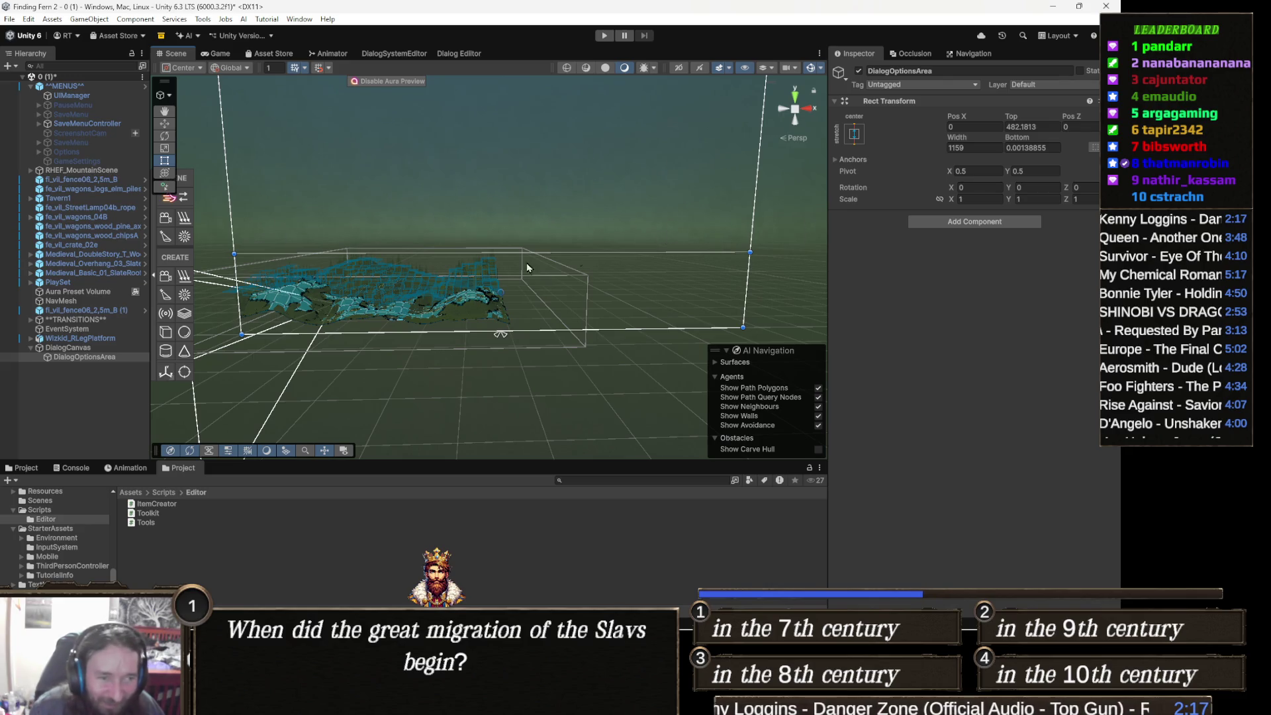
drag(482, 305, 507, 319)
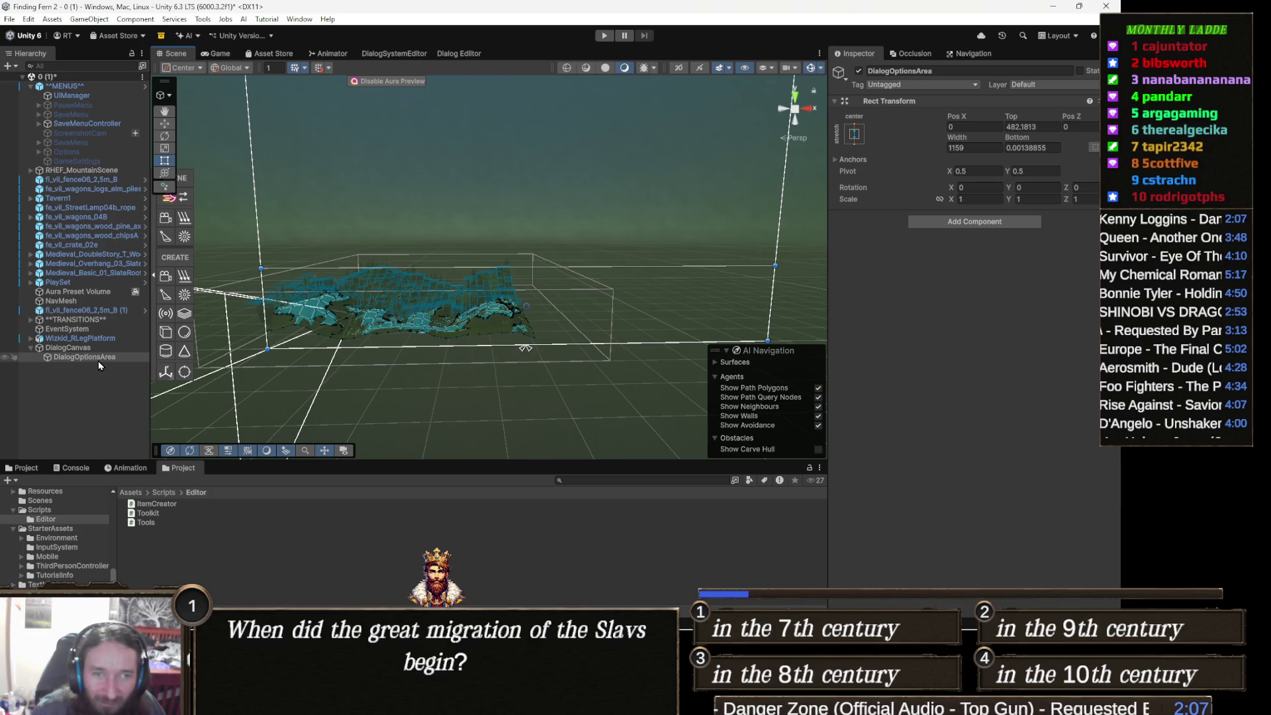
click(853, 140)
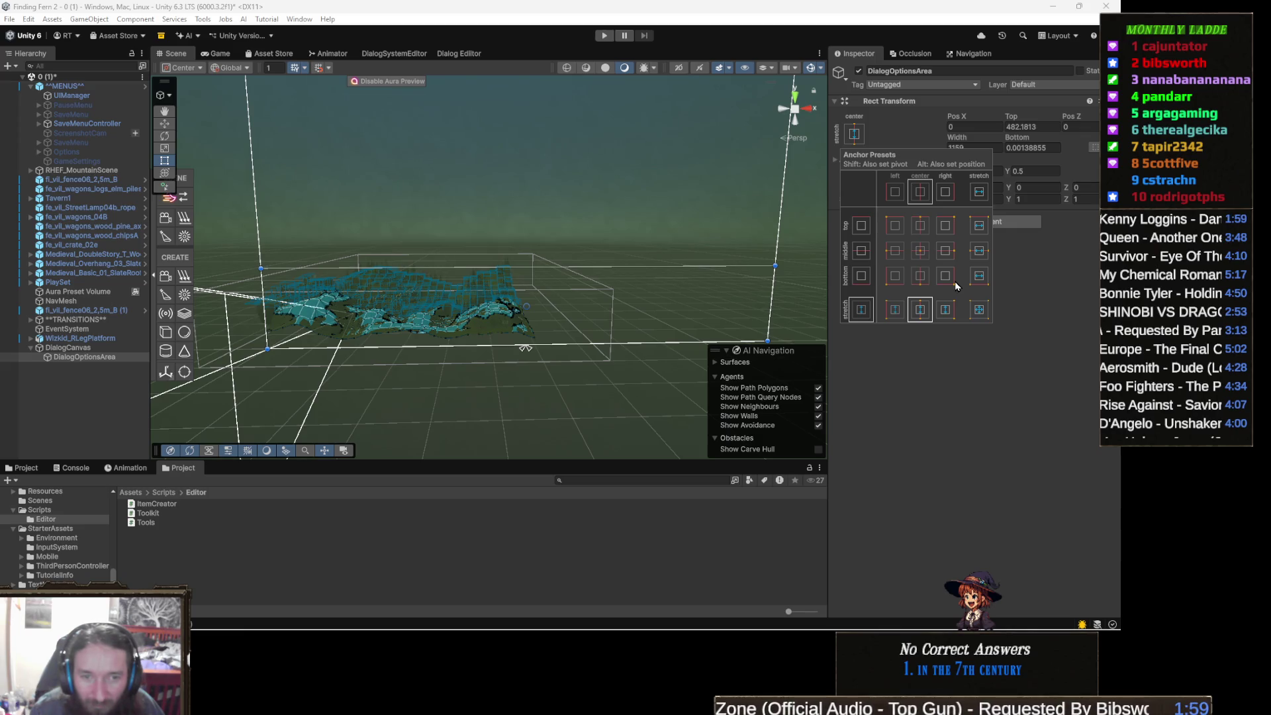
click(898, 282)
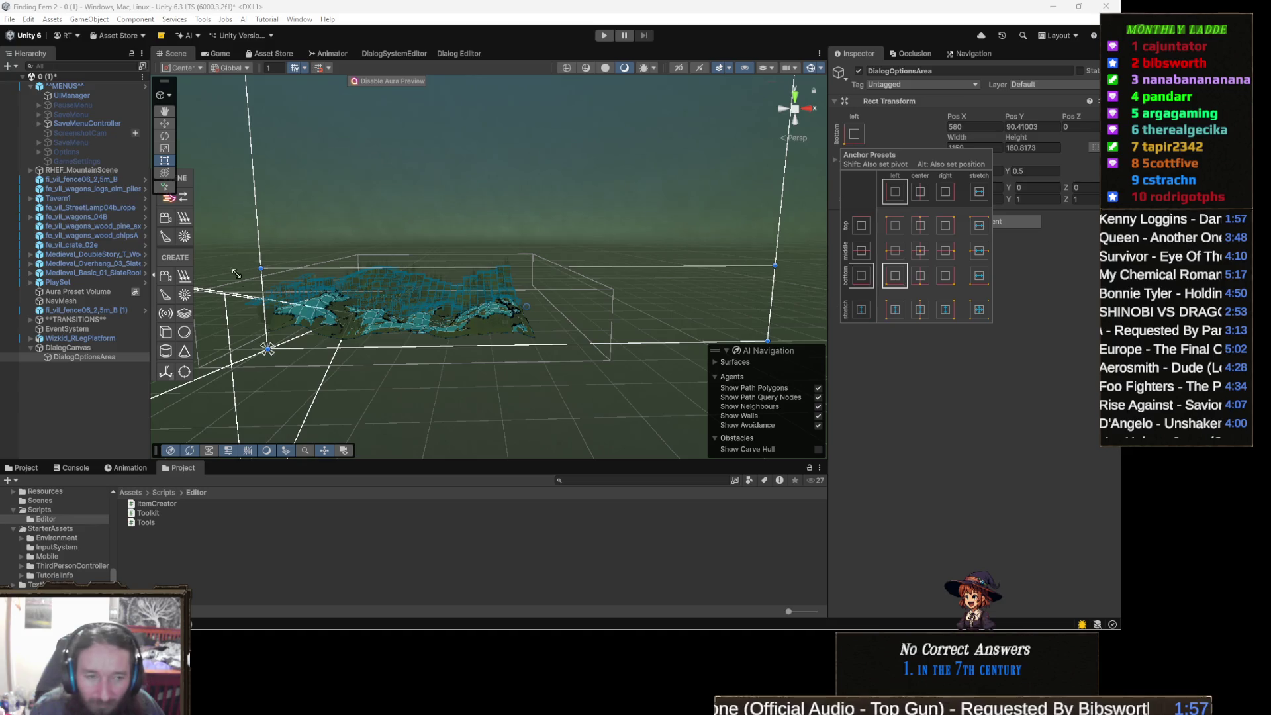
Step: Add a Text - TextMeshPro child under DialogOptionsArea, then reselect DialogOptionsArea
right_click(83, 359)
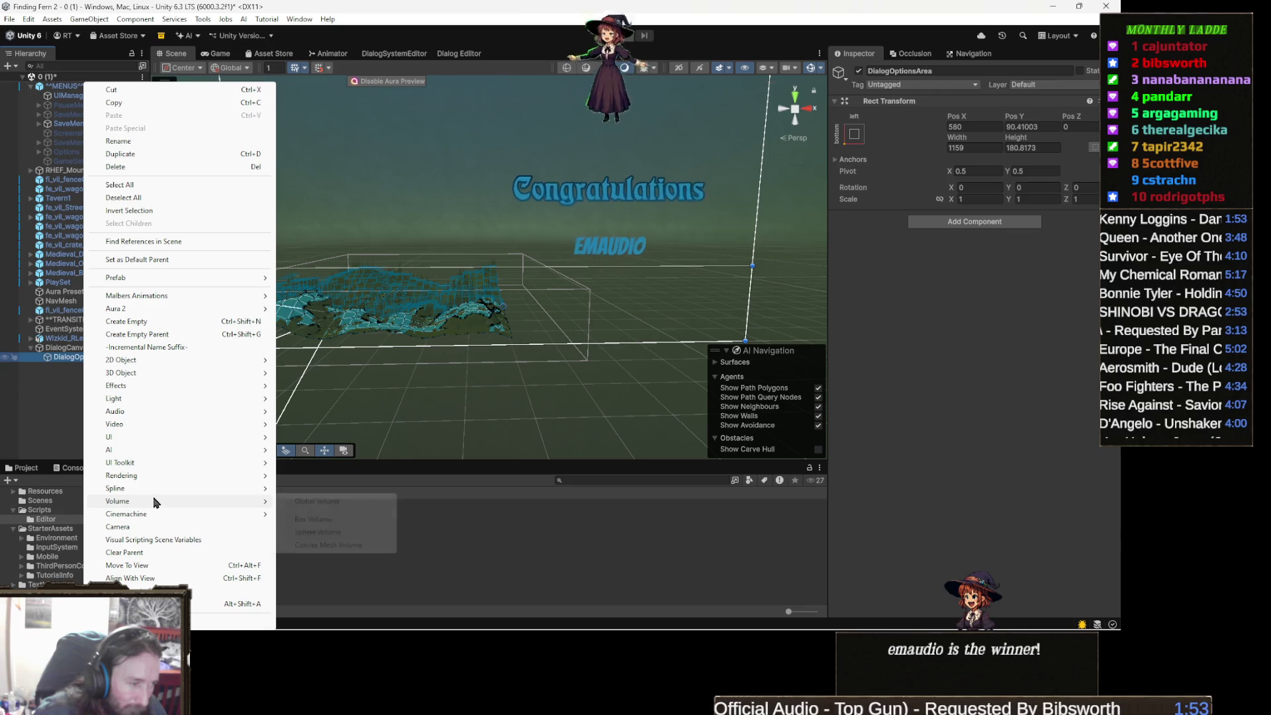
mouse_move(183, 438)
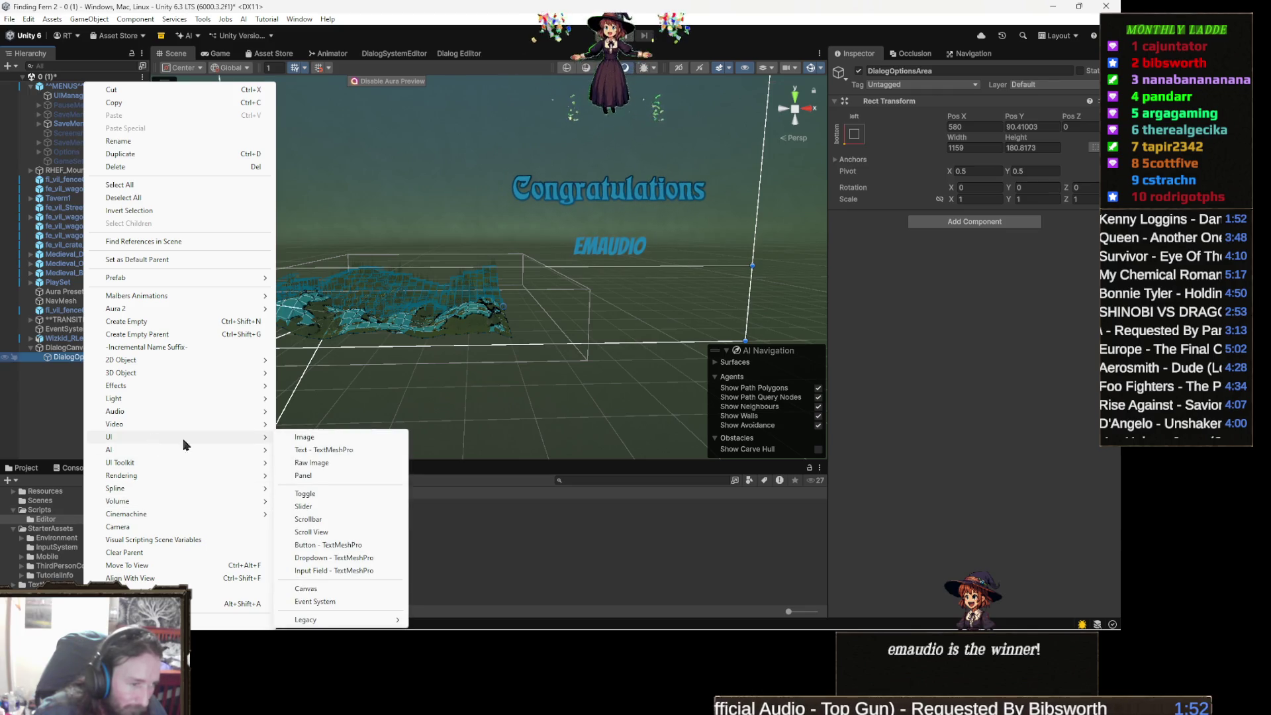
click(355, 451)
drag(470, 382, 581, 371)
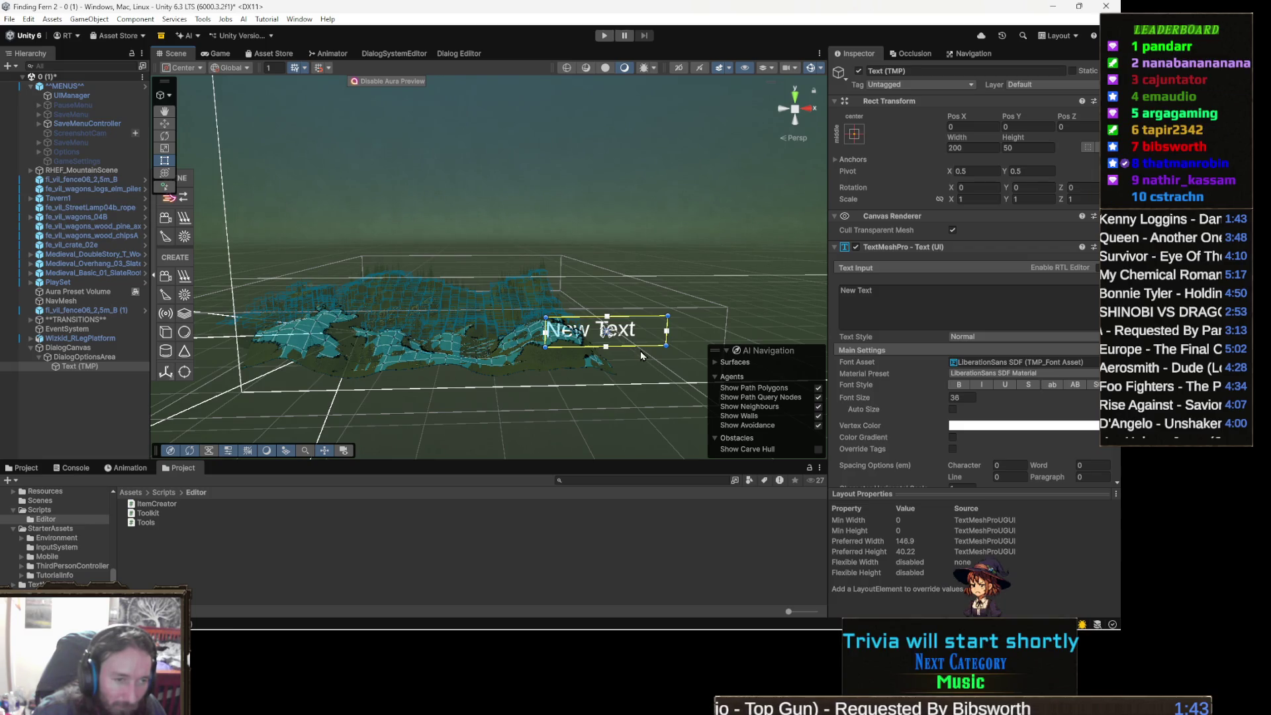
key(w)
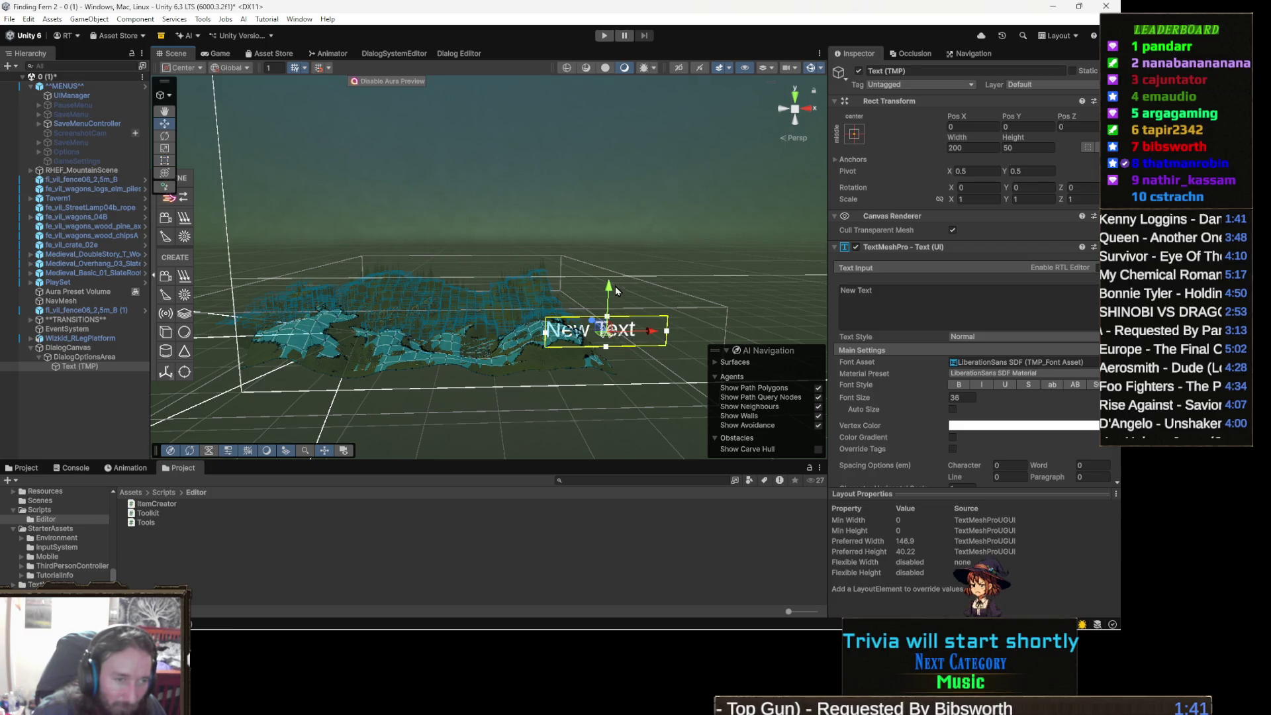
key(t)
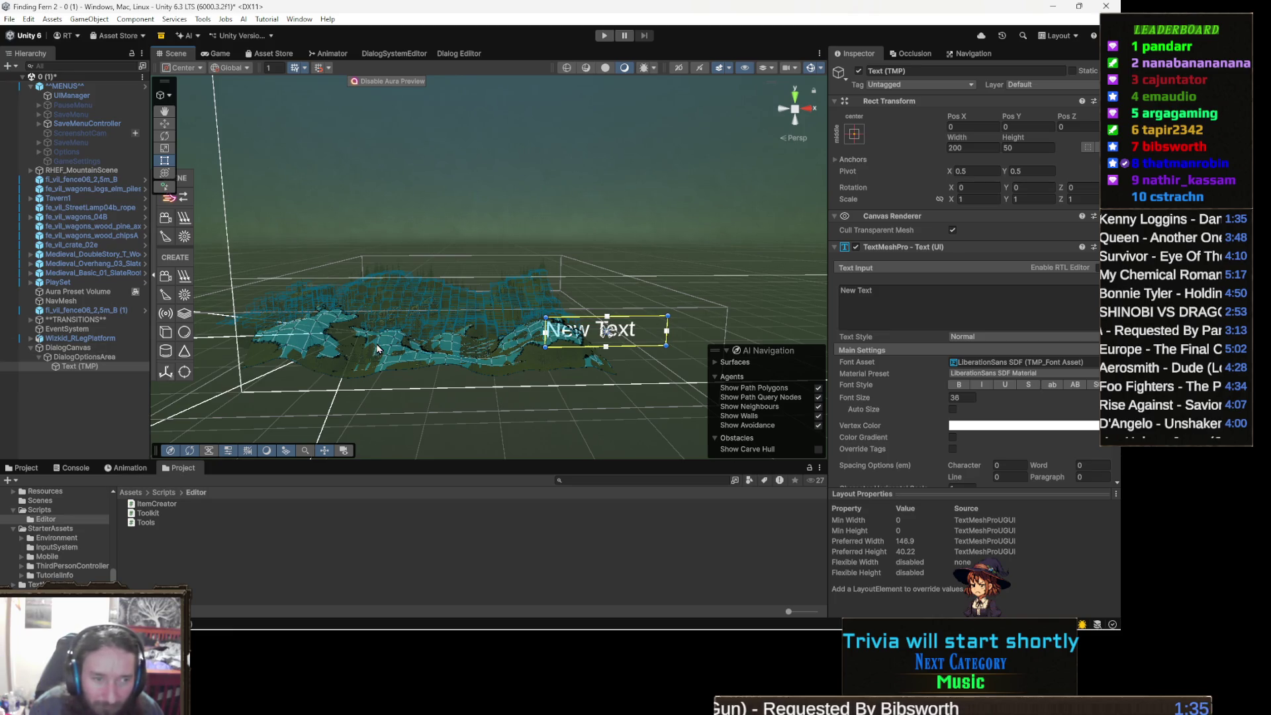
click(101, 358)
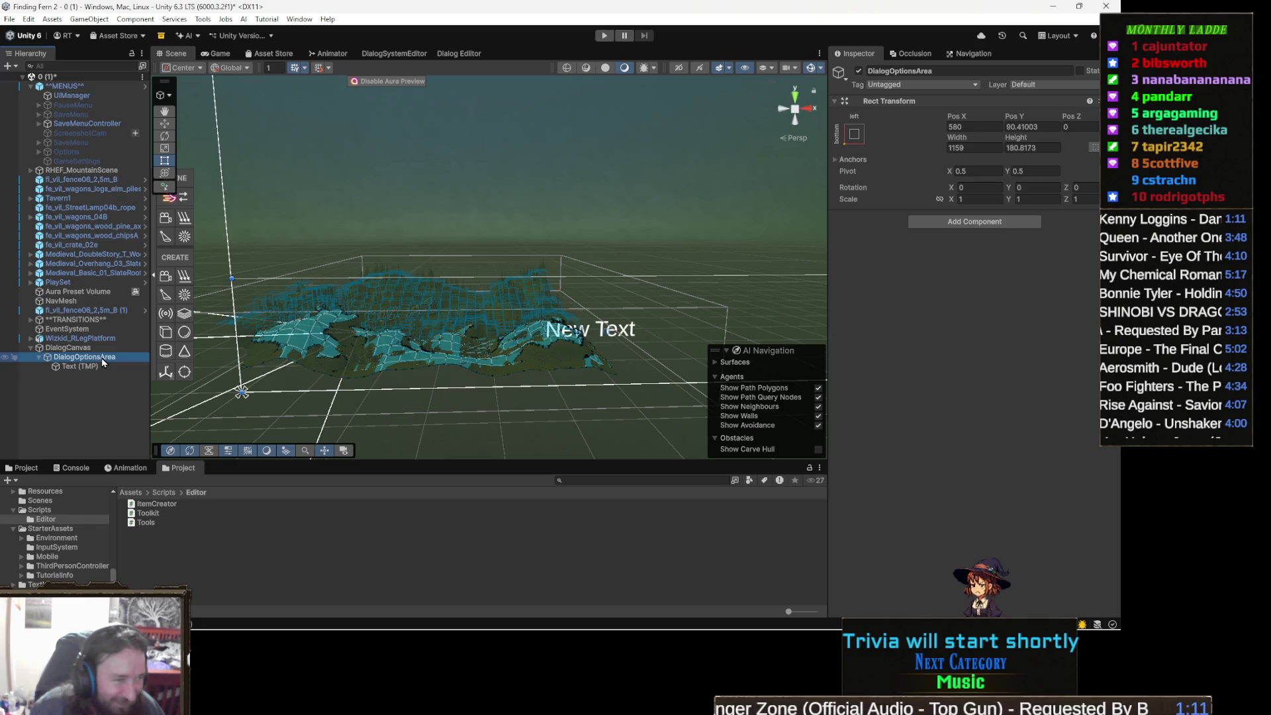
Step: Add a Grid Layout Group component to DialogOptionsArea via the 'grid lay' search
right_click(102, 362)
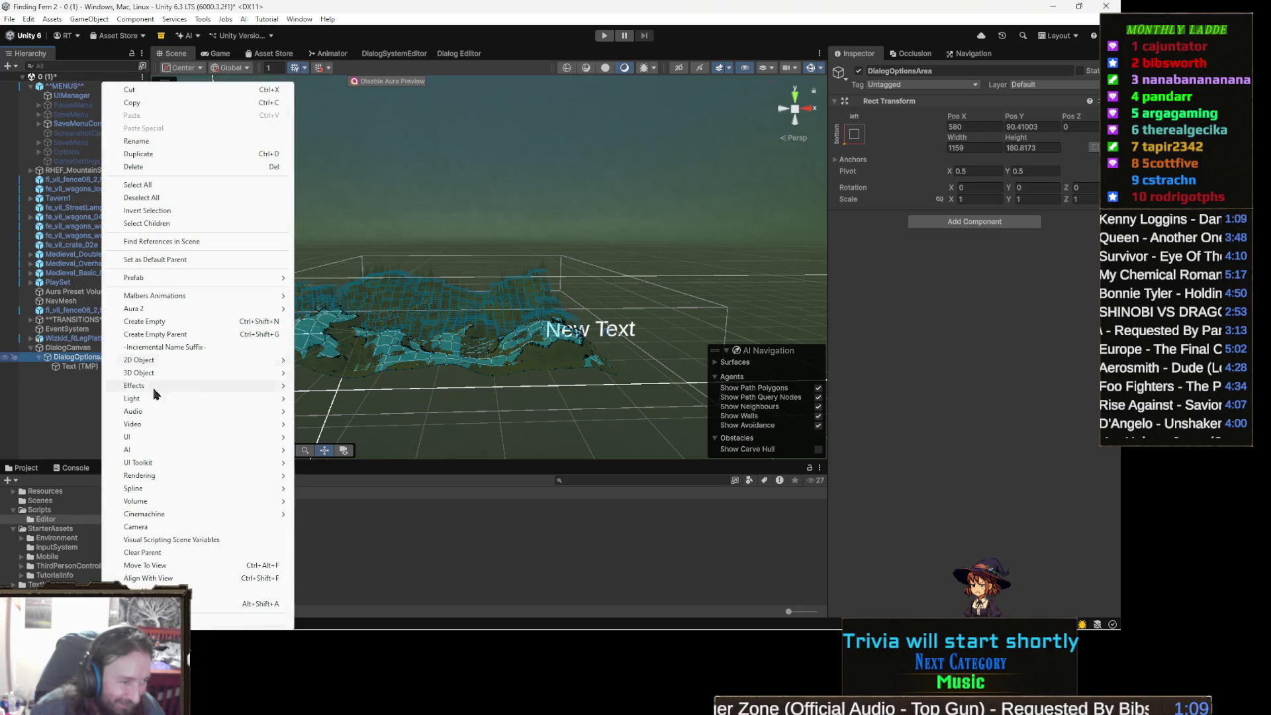
mouse_move(202, 386)
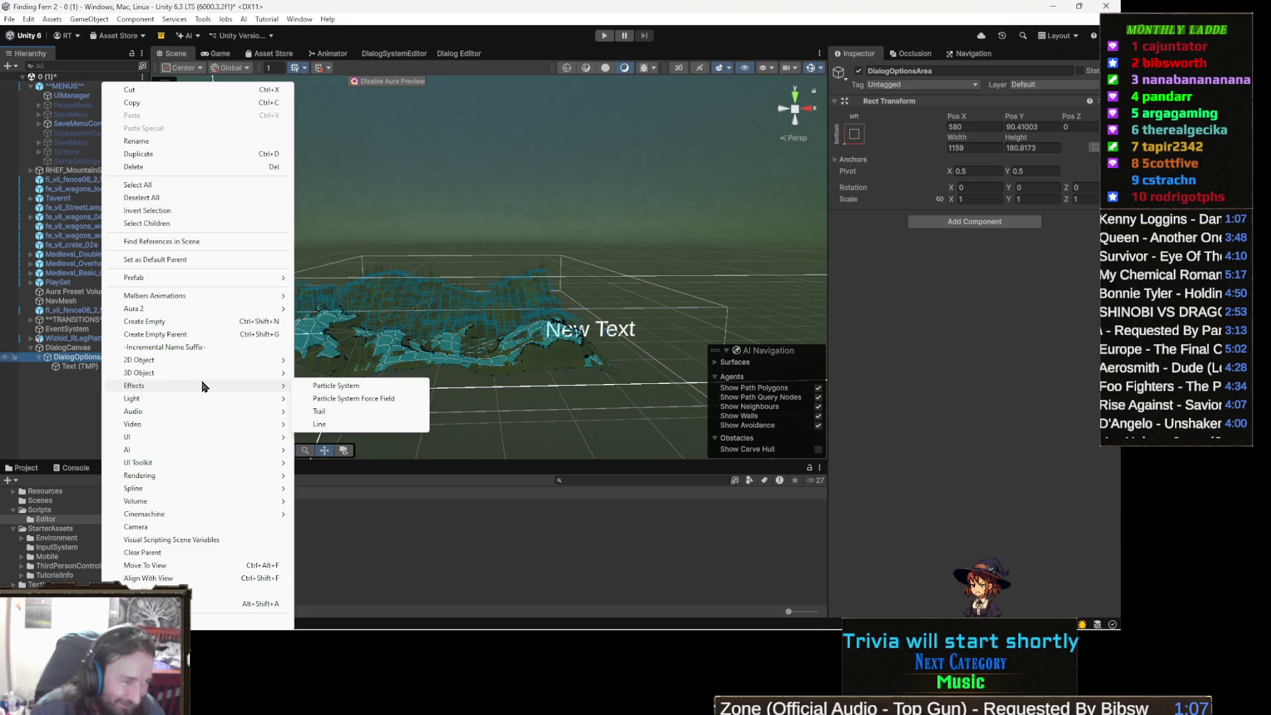
mouse_move(194, 280)
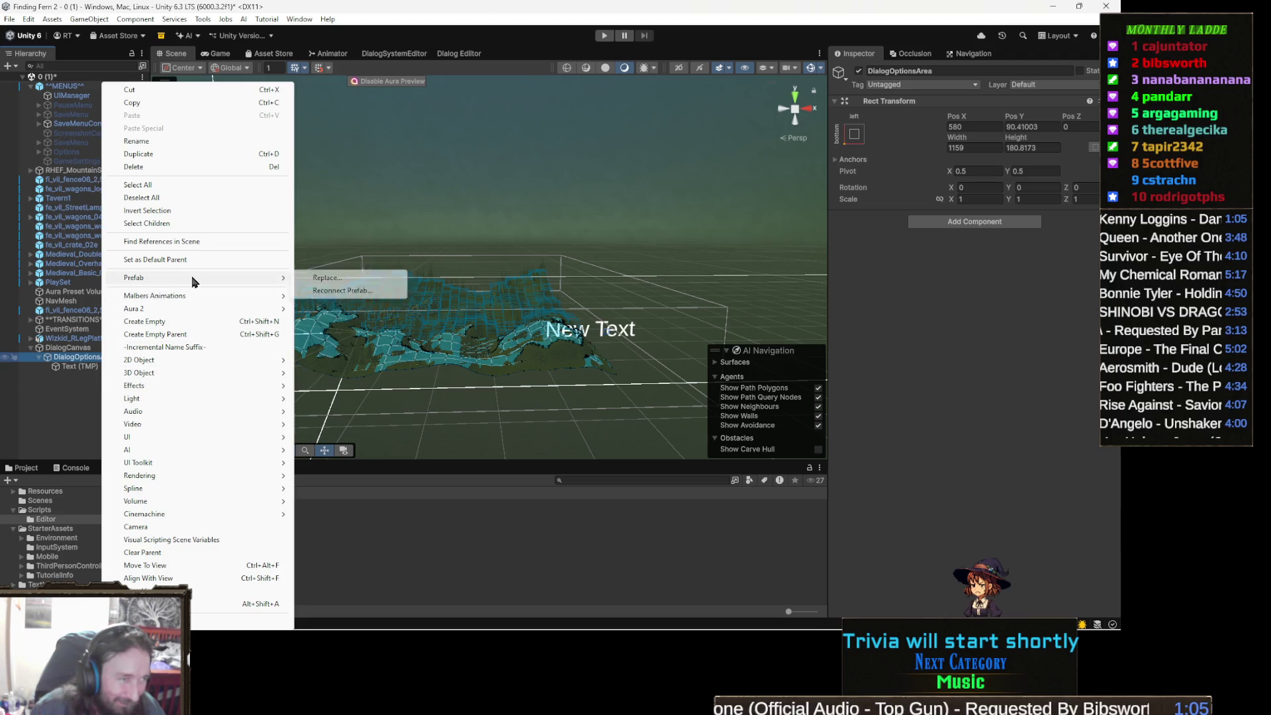
click(1019, 223)
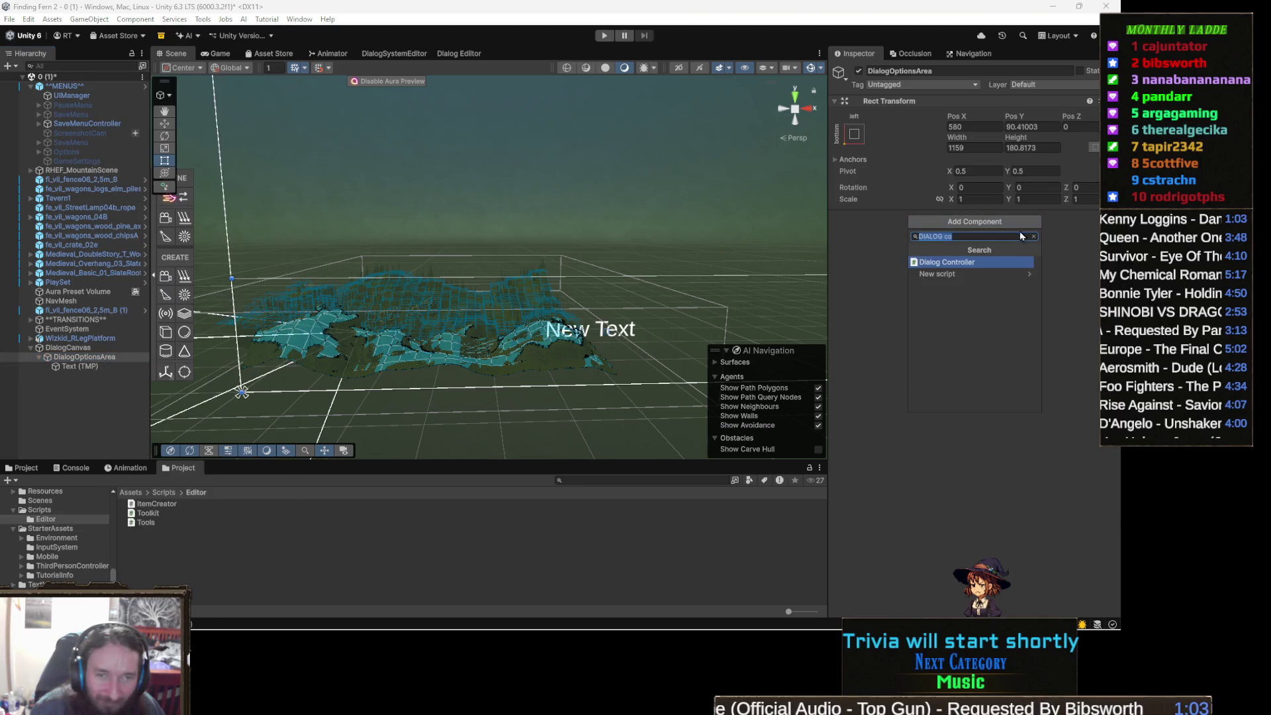
text(grid lay)
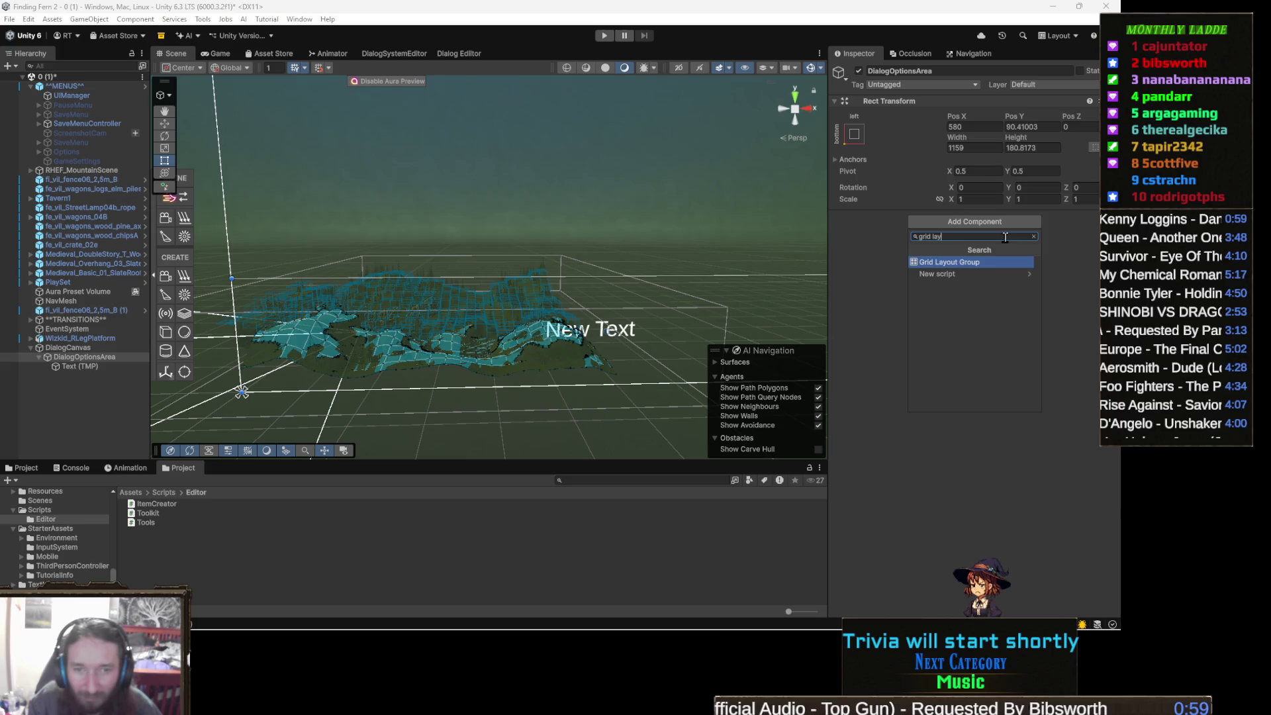
click(1005, 263)
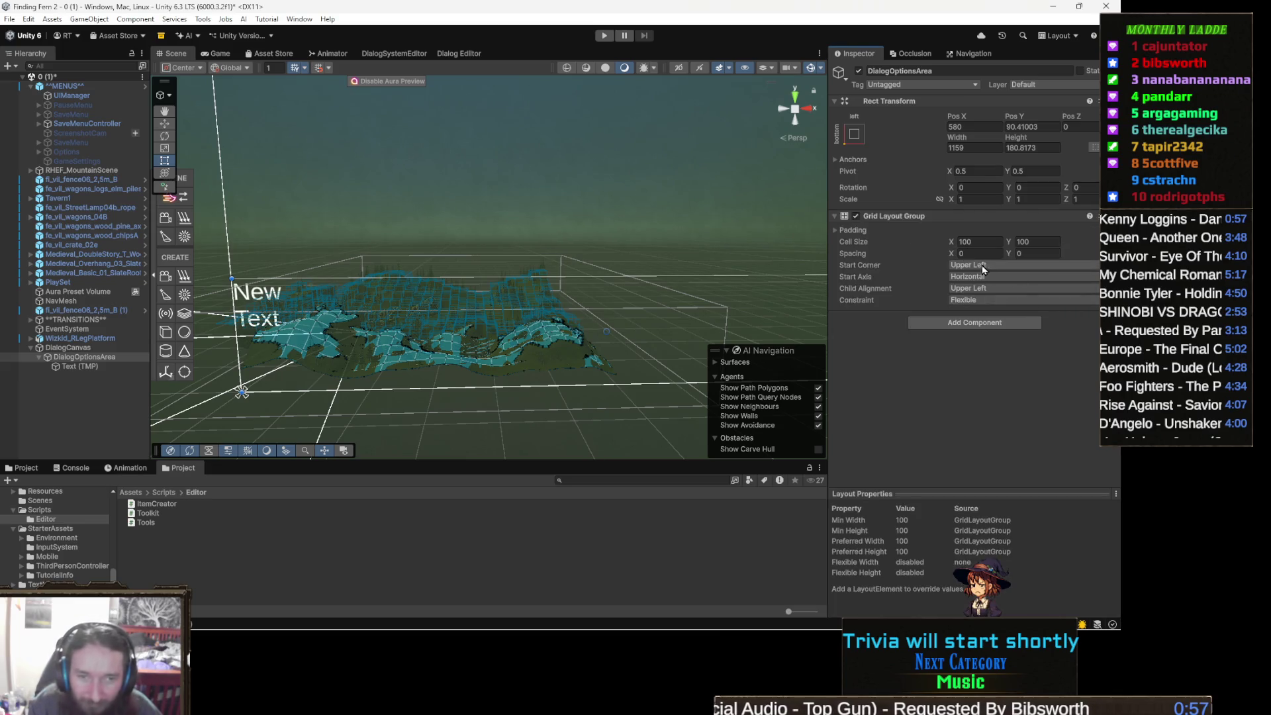
Step: Set the Grid Layout Group constraint to Fixed Column Count with 1 column
click(1012, 278)
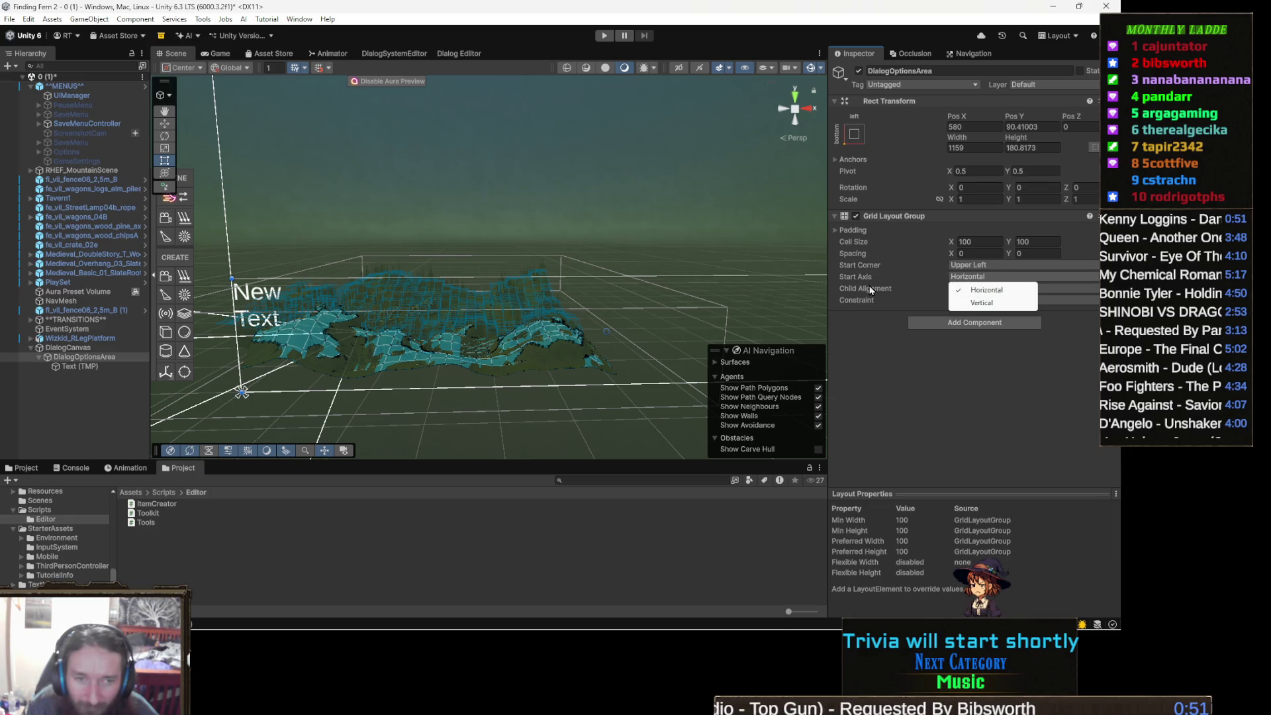
click(986, 291)
click(986, 300)
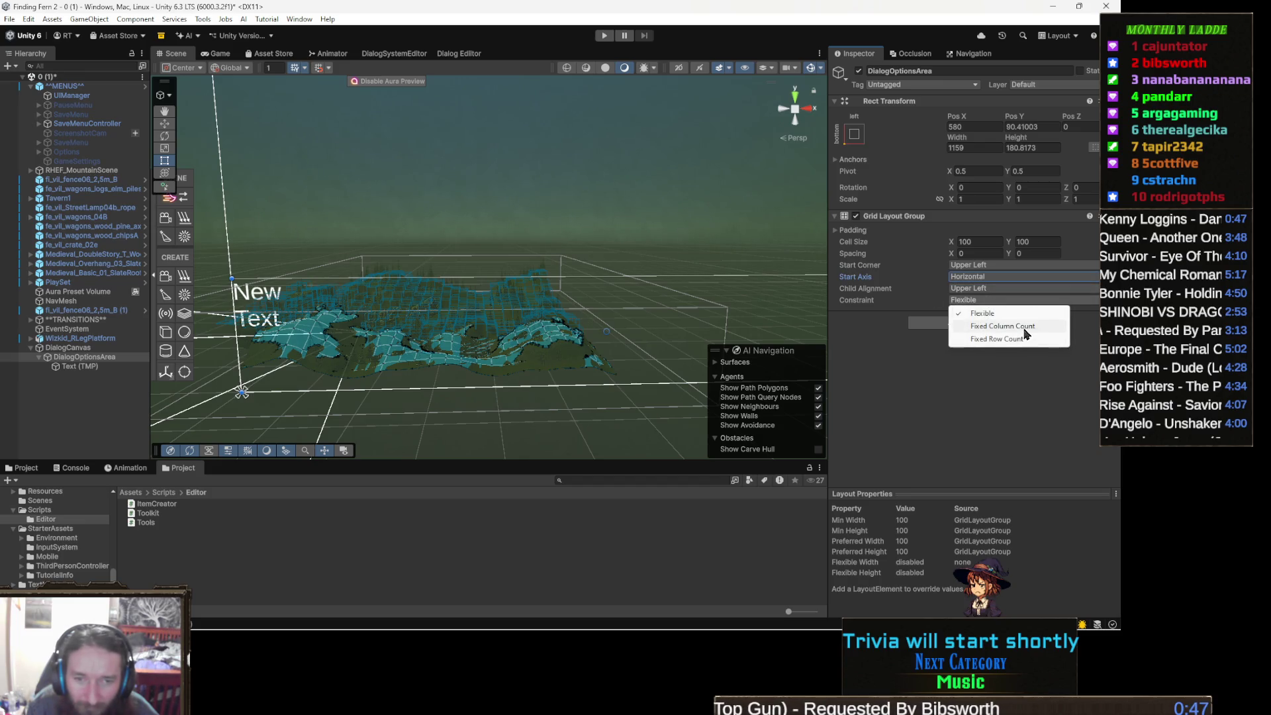
click(1023, 327)
click(985, 312)
text(1)
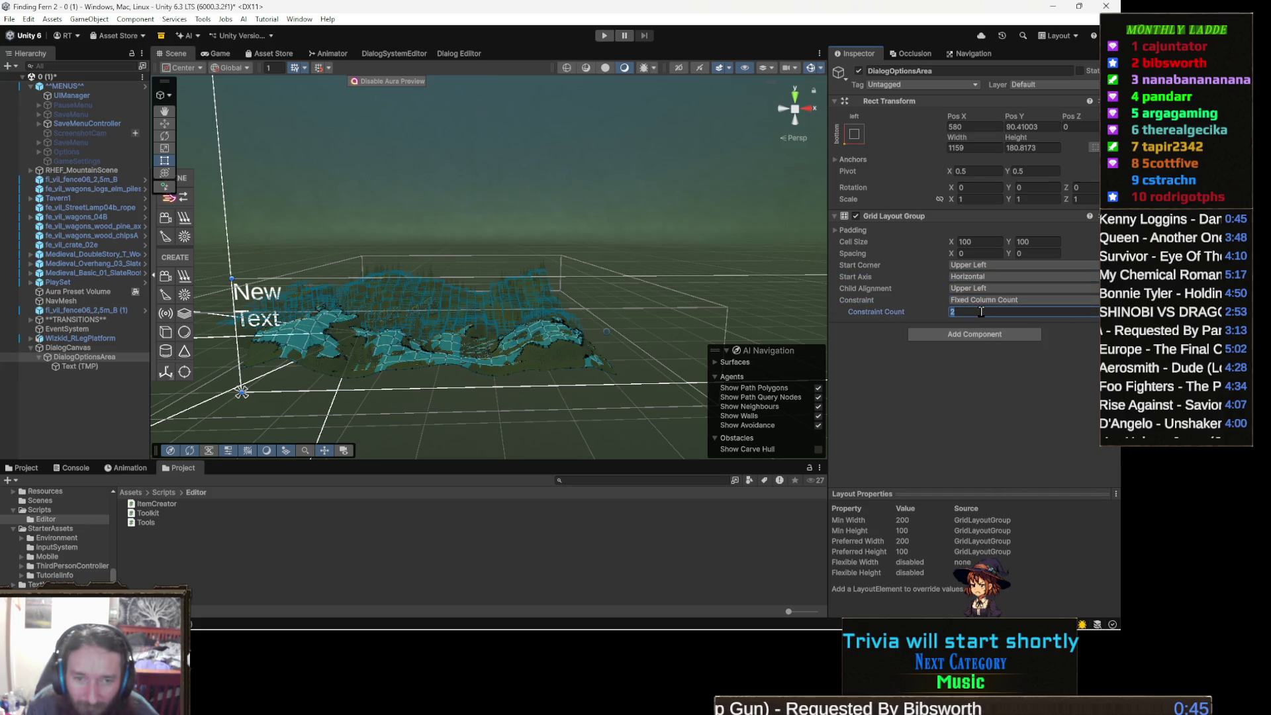
key(Tab)
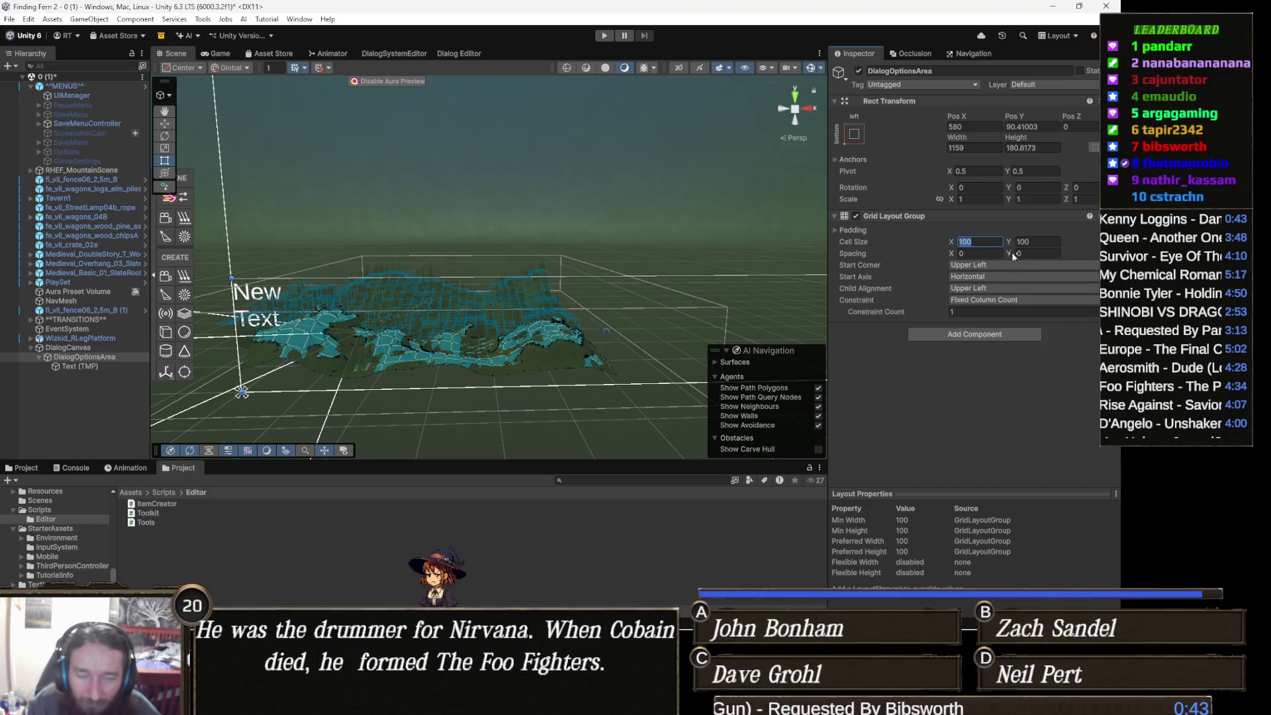
Step: Set the grid's cell size to 1100 × 30 and its left padding to 22
text(30)
key(Tab)
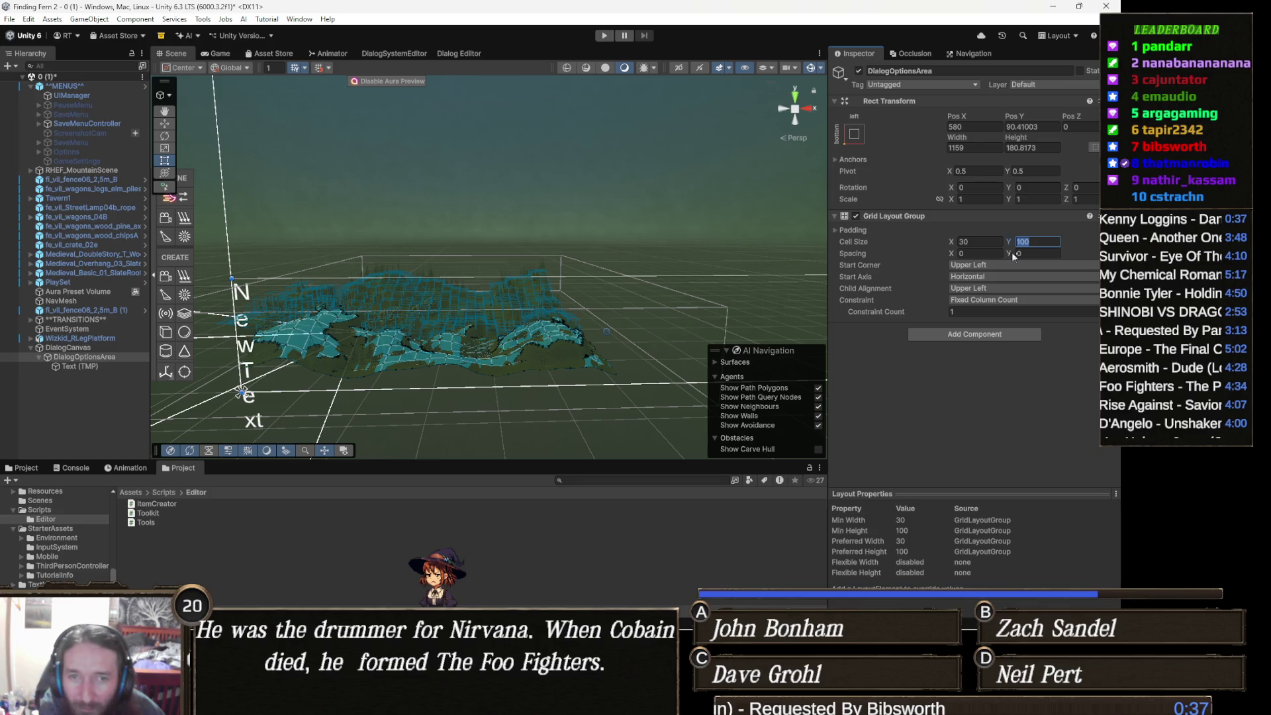
text(1100)
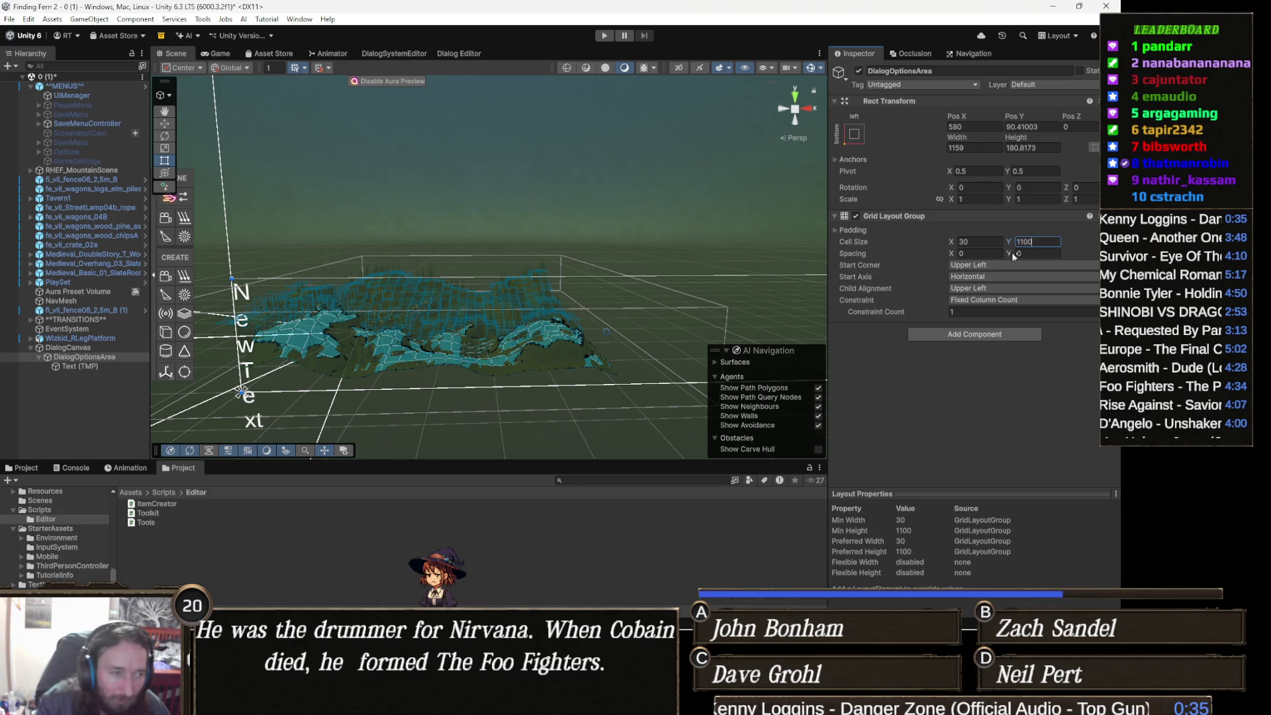
drag(434, 313, 469, 333)
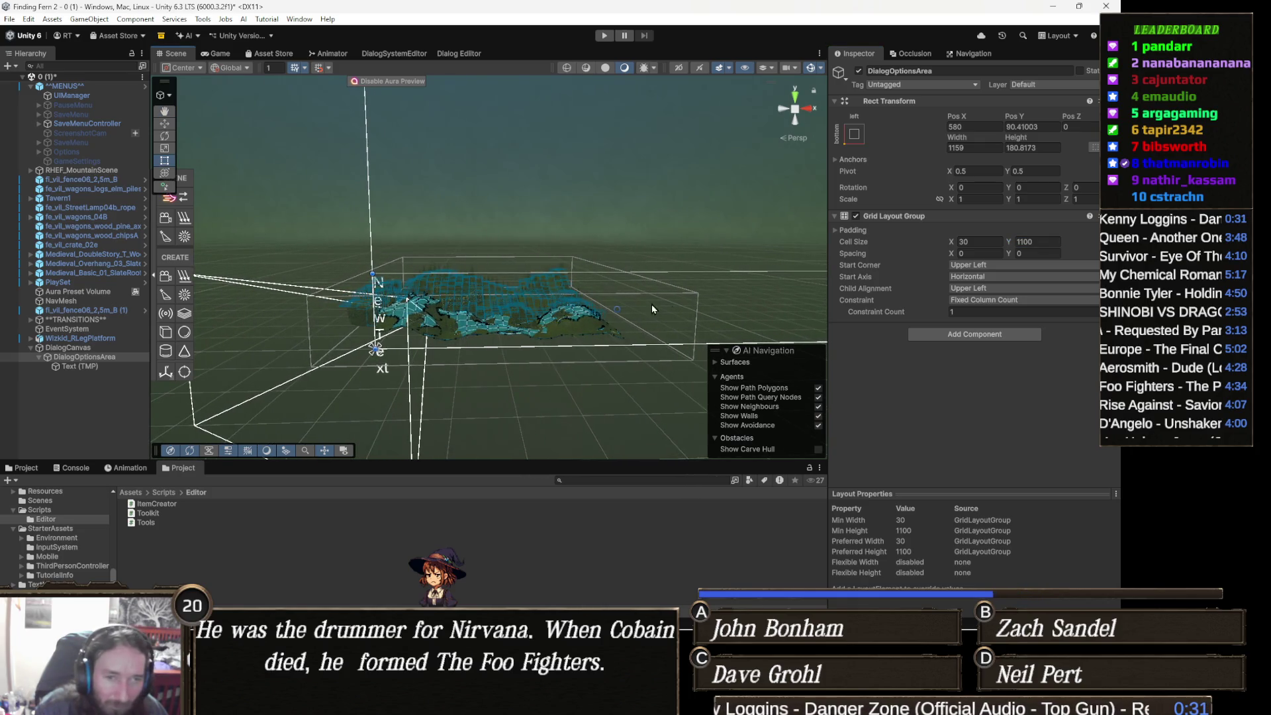
drag(748, 293, 828, 286)
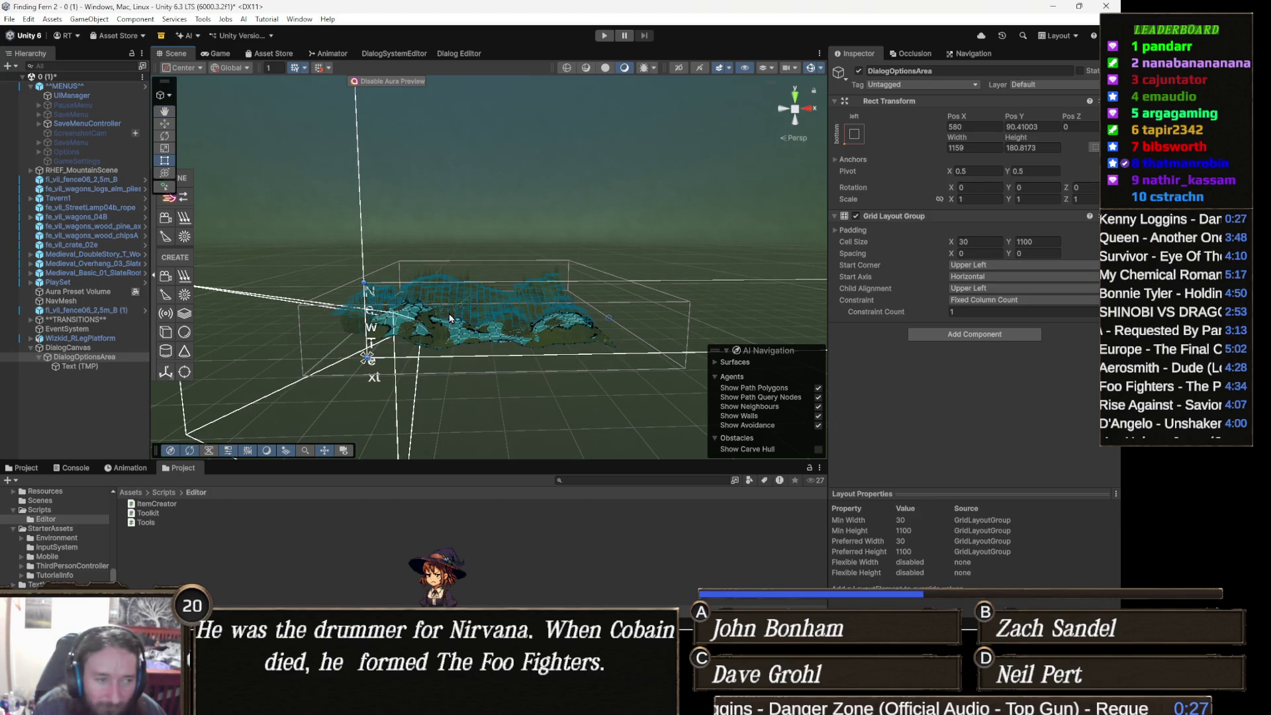
click(79, 366)
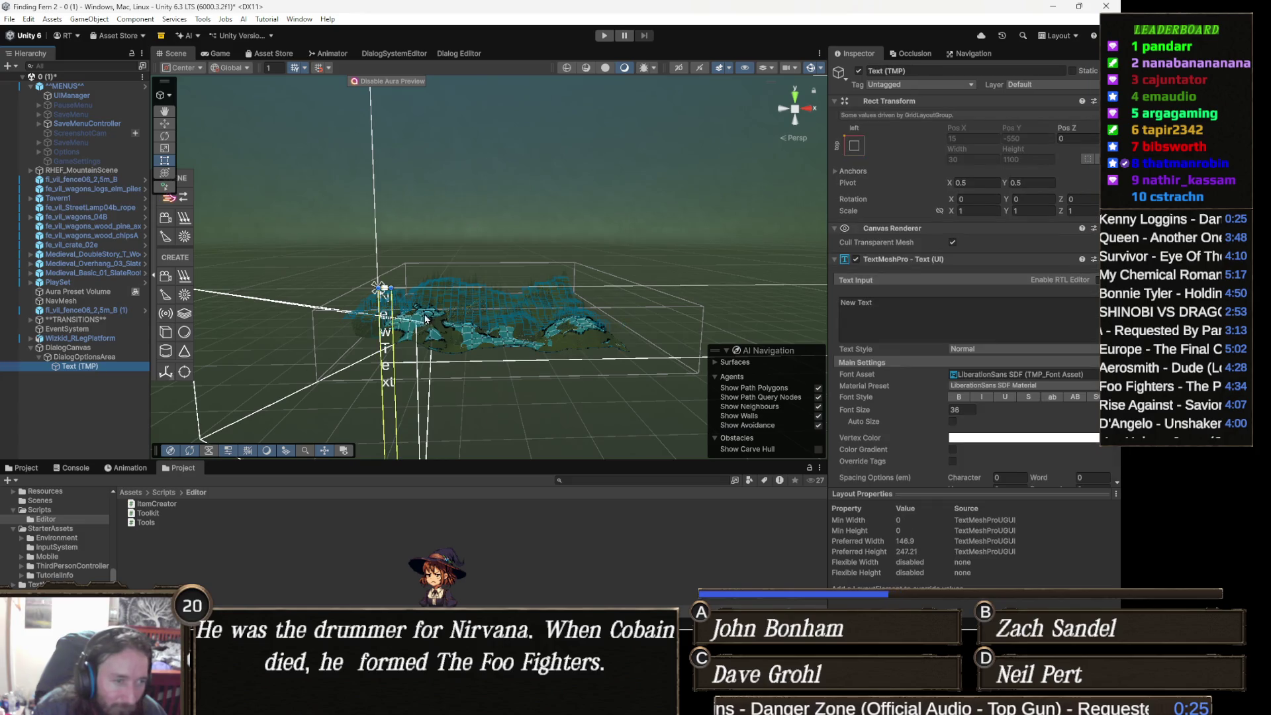
click(103, 358)
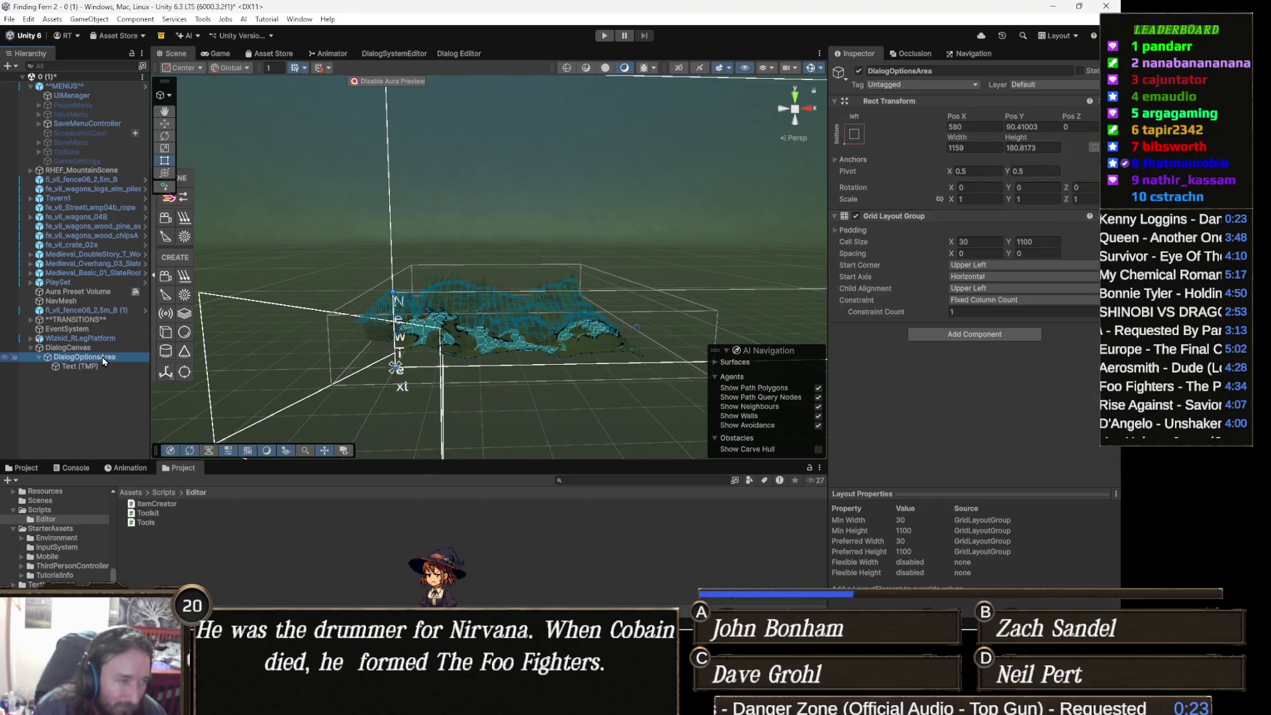
click(983, 240)
text(1100)
key(Tab)
text(3)
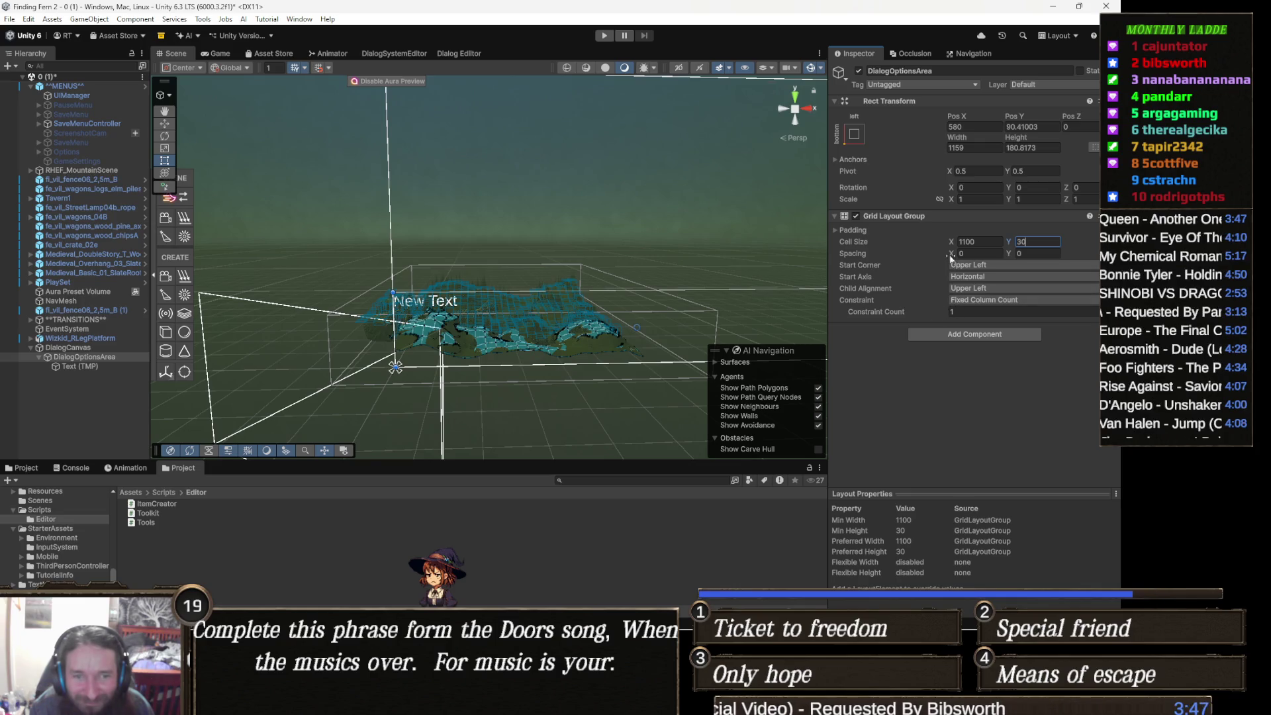
click(865, 230)
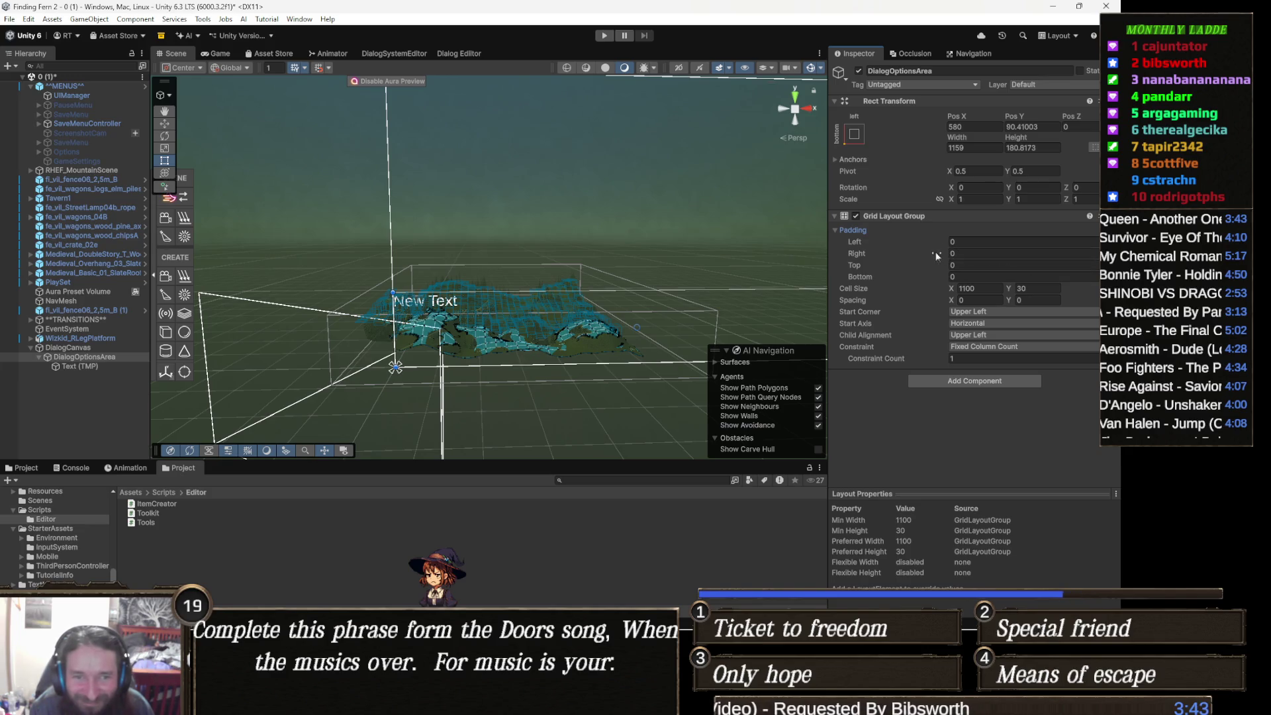
drag(935, 242, 954, 252)
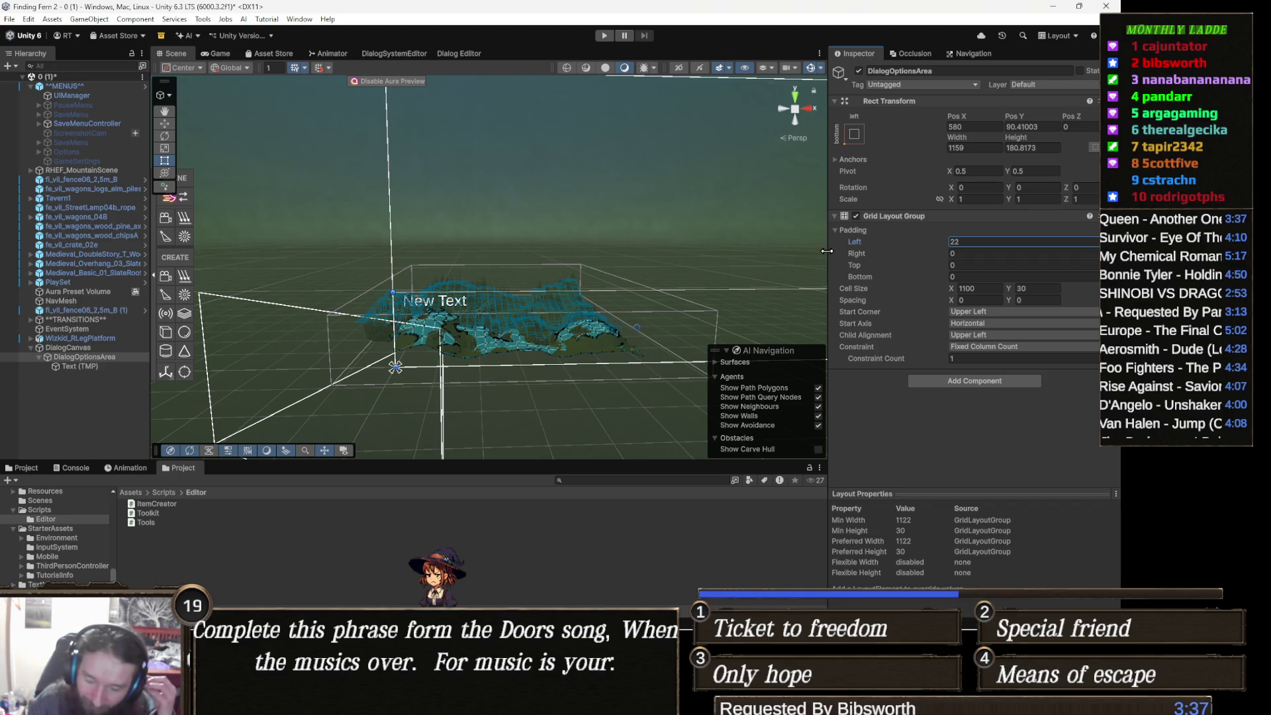
Step: Search the component list for 'butt' and add a Button component to DialogOptionsArea
click(980, 382)
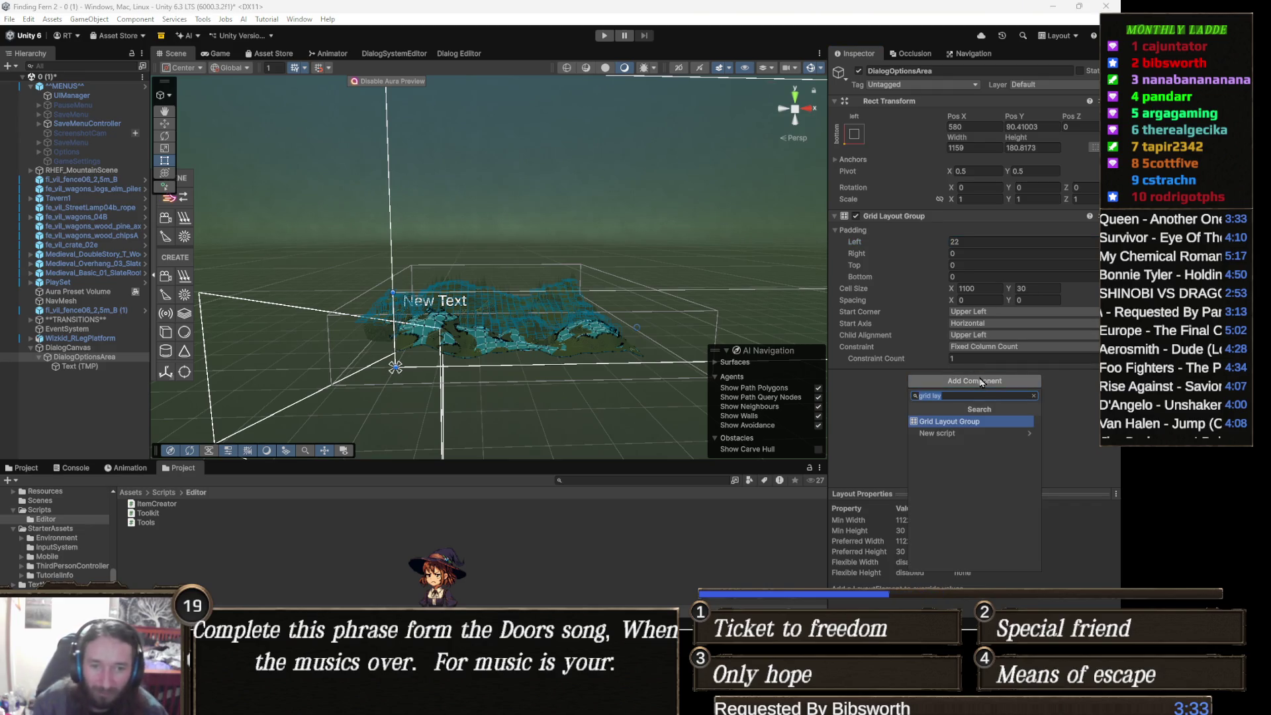
text(dd)
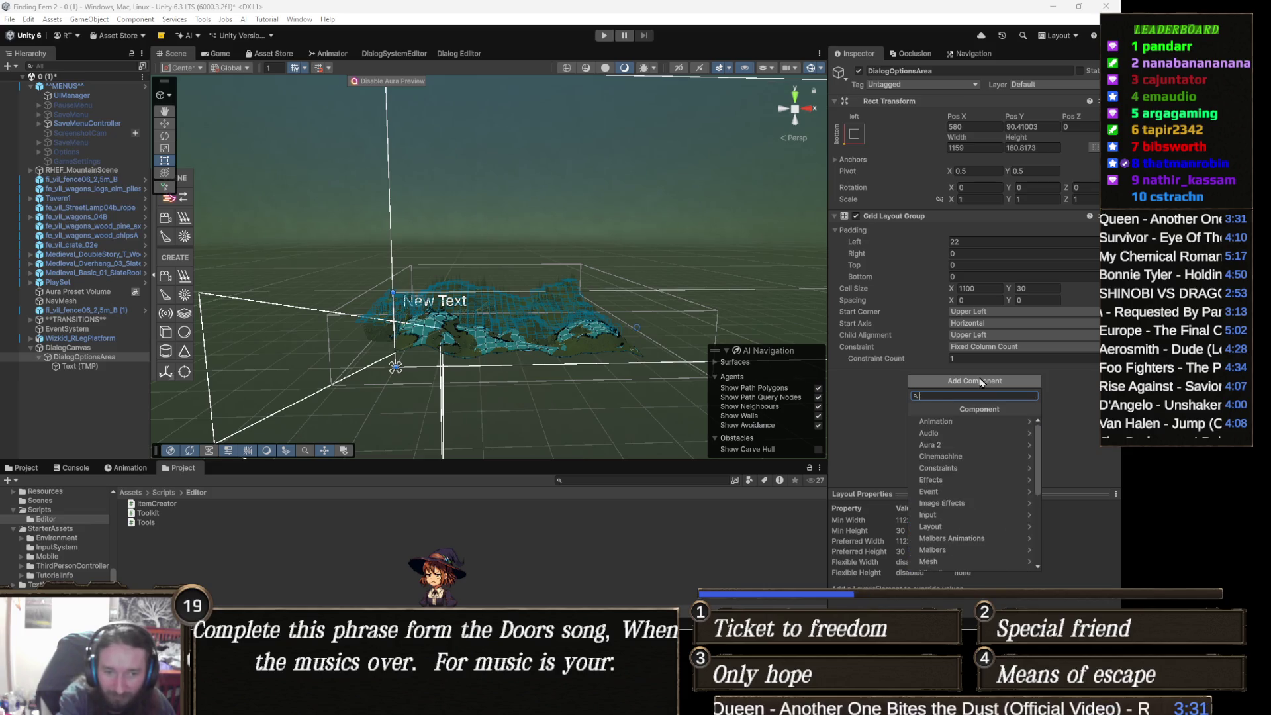
key(BackSpace)
text(ialog)
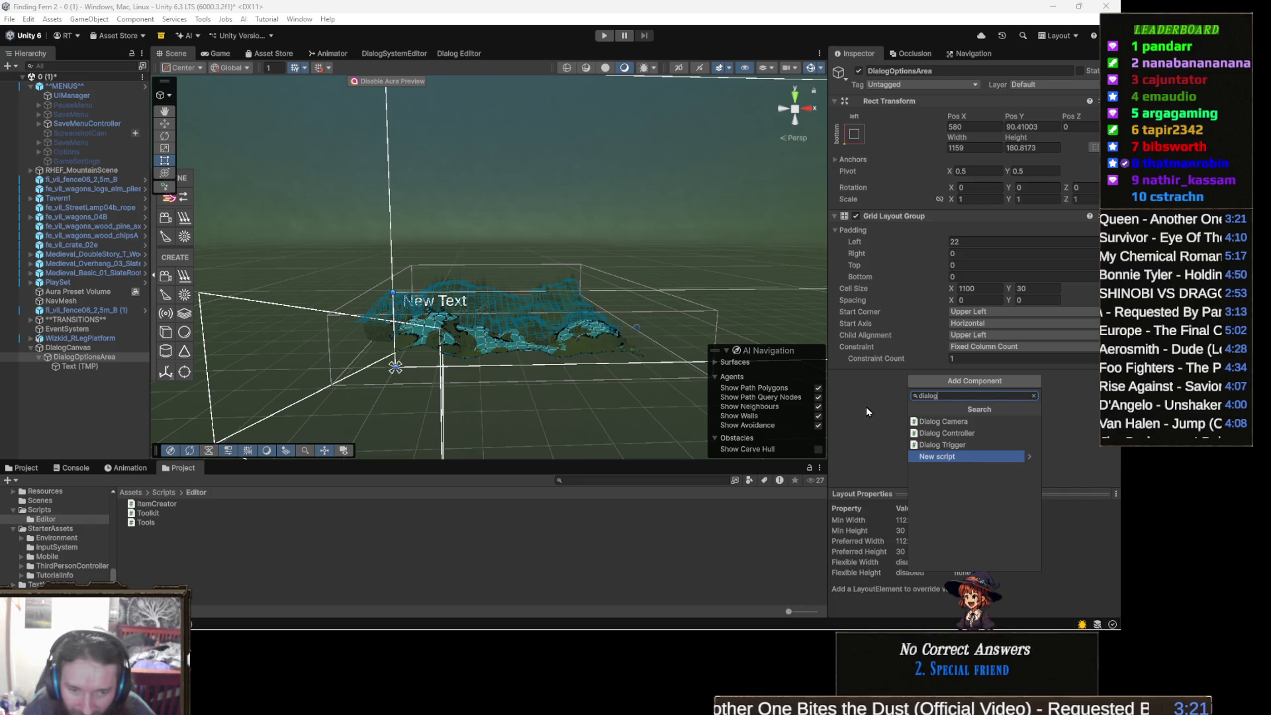
click(865, 407)
click(1022, 382)
text(butt)
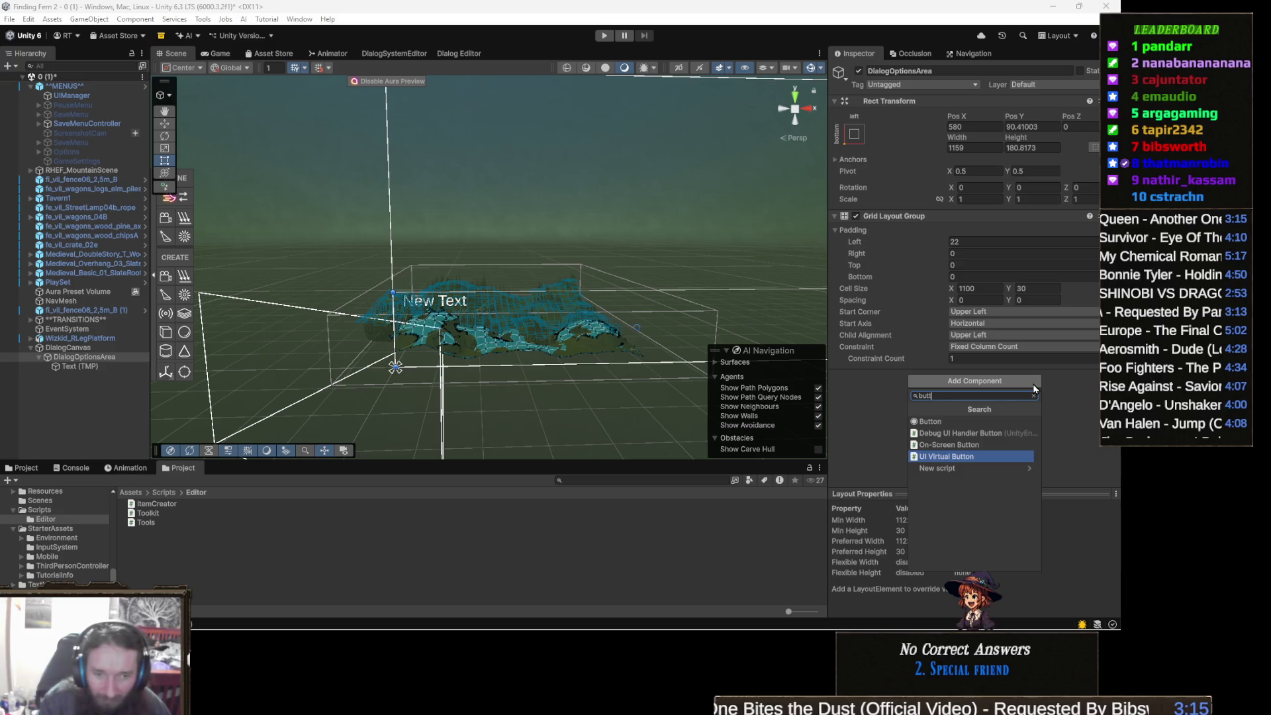
click(1031, 422)
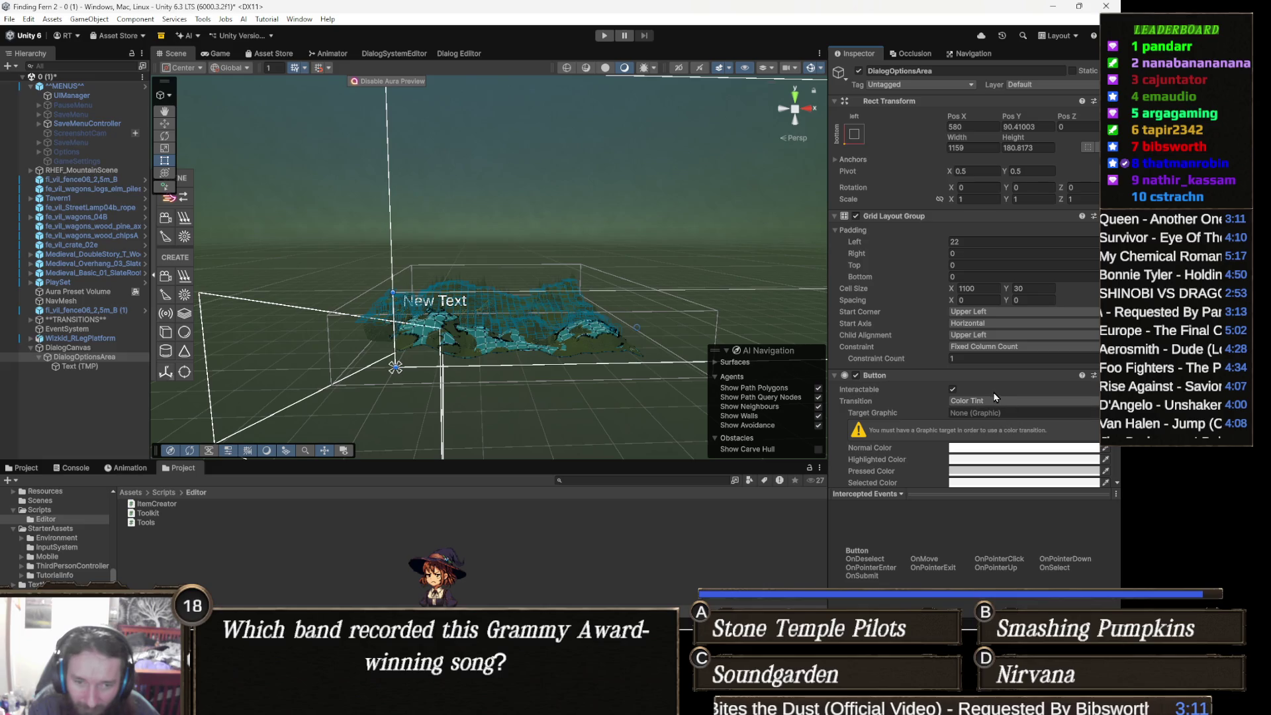
Step: Add an On Click entry targeting MENUS that calls DialogController.SelectResponse with argument 0
scroll(994, 397, down, 3)
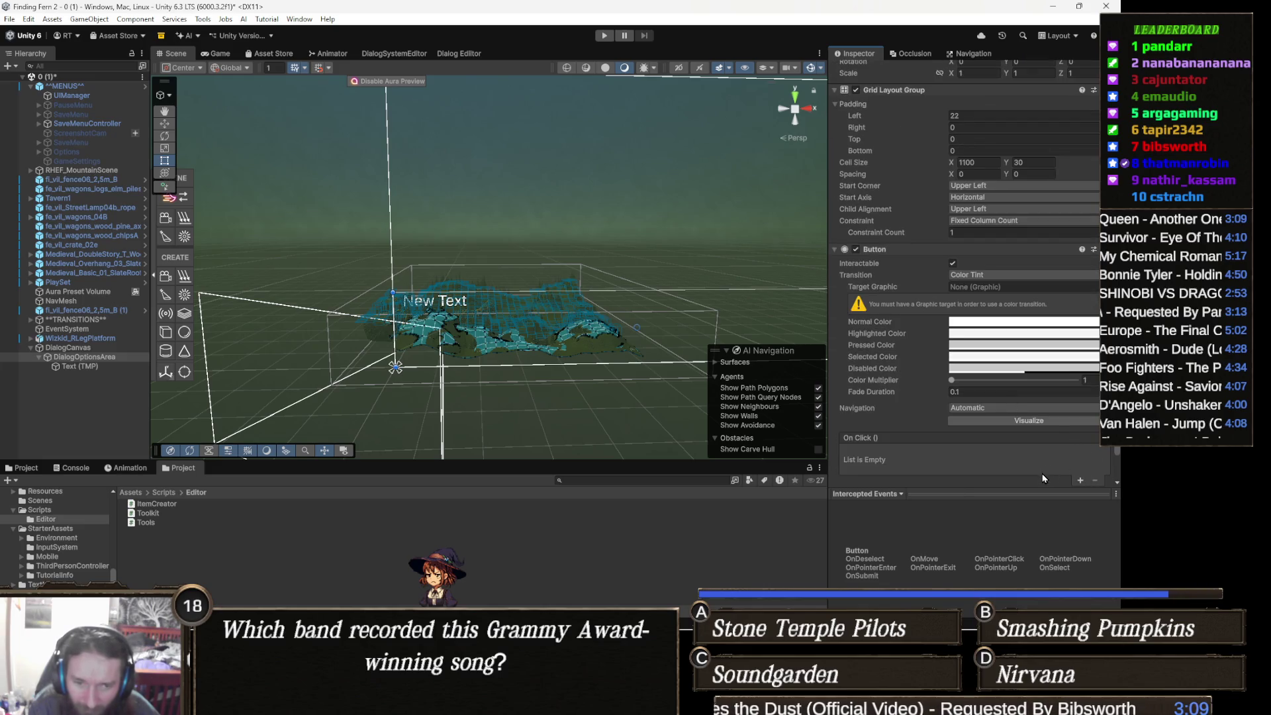
click(1080, 480)
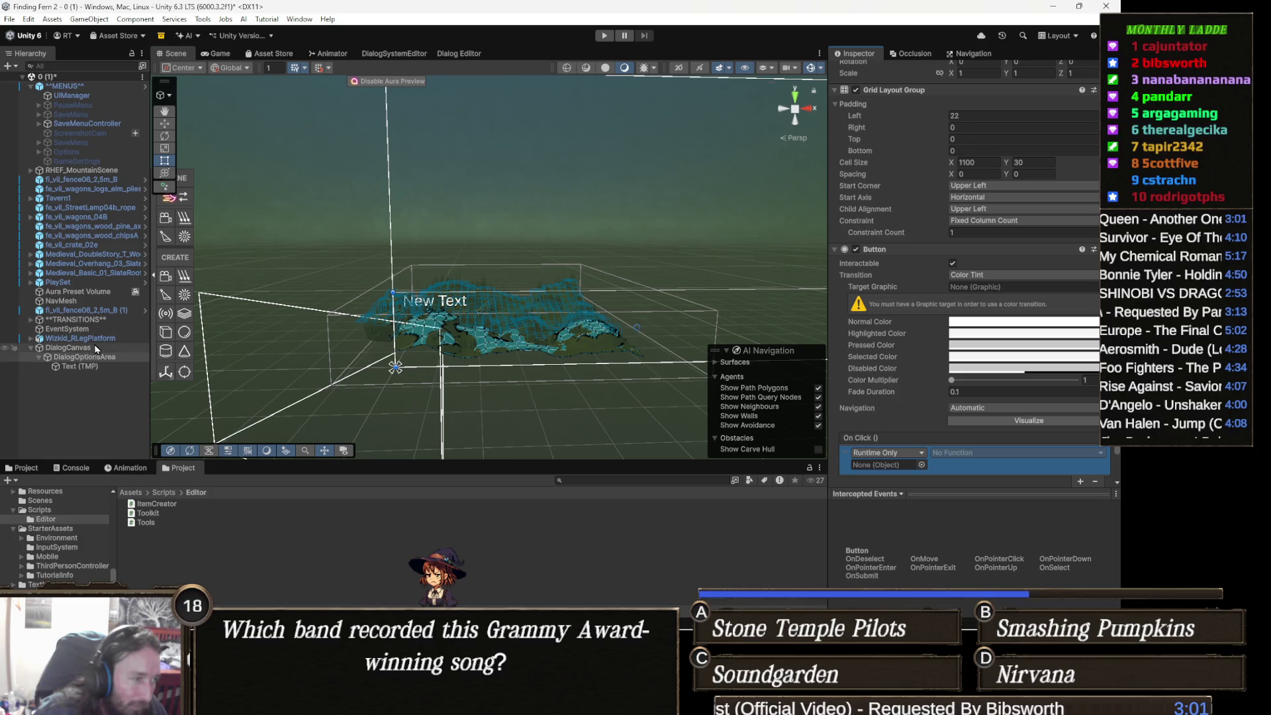
mouse_move(730, 317)
mouse_down()
mouse_move(927, 422)
mouse_move(890, 466)
mouse_up()
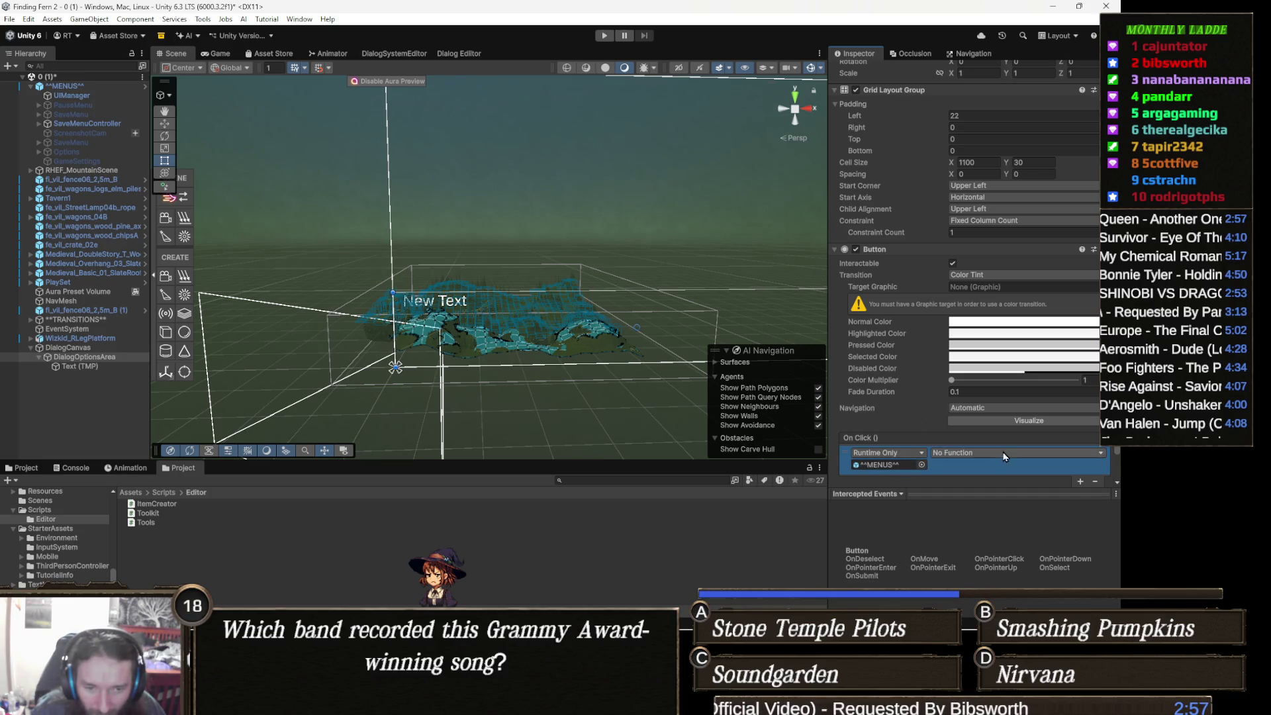
click(1004, 456)
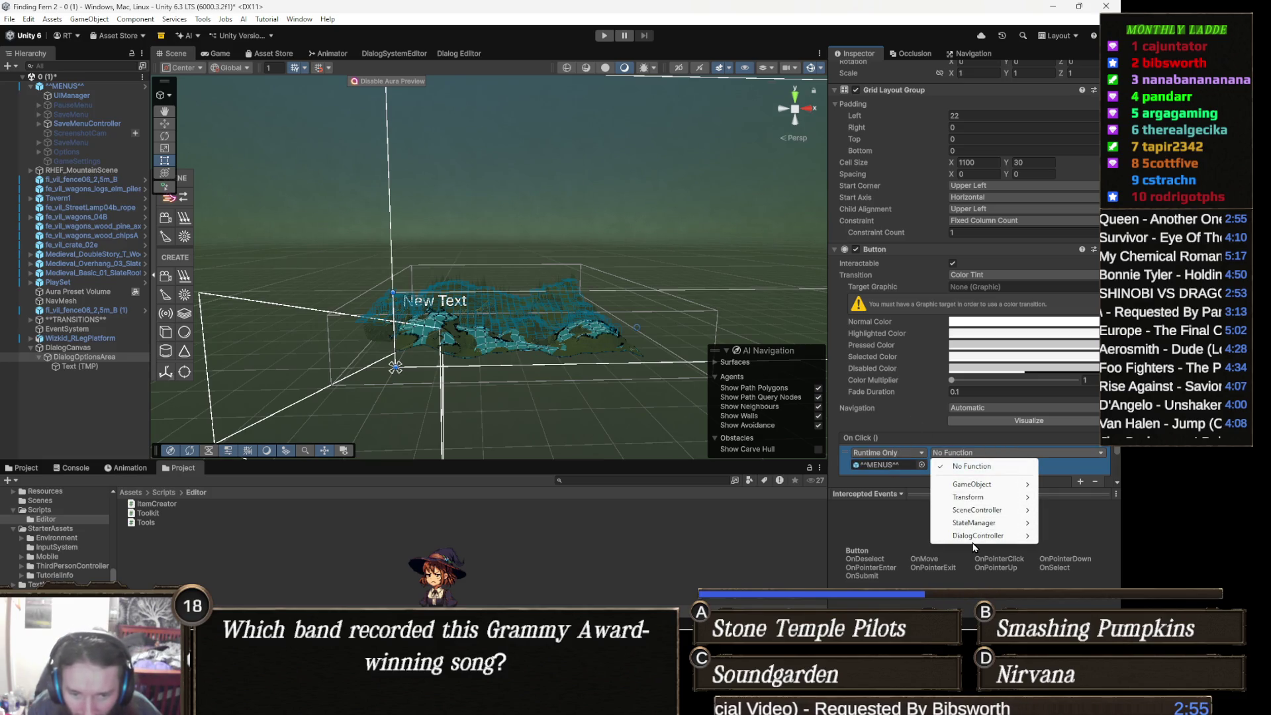
mouse_move(978, 535)
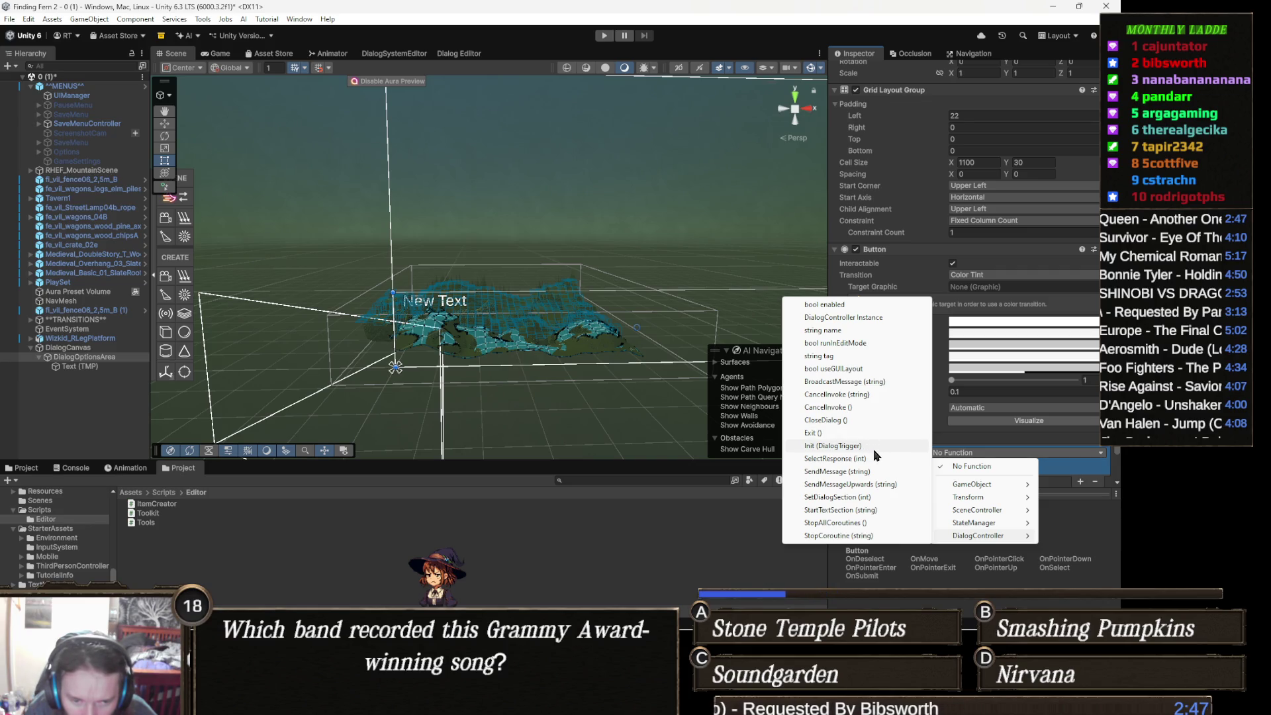
click(869, 459)
click(964, 466)
text(1)
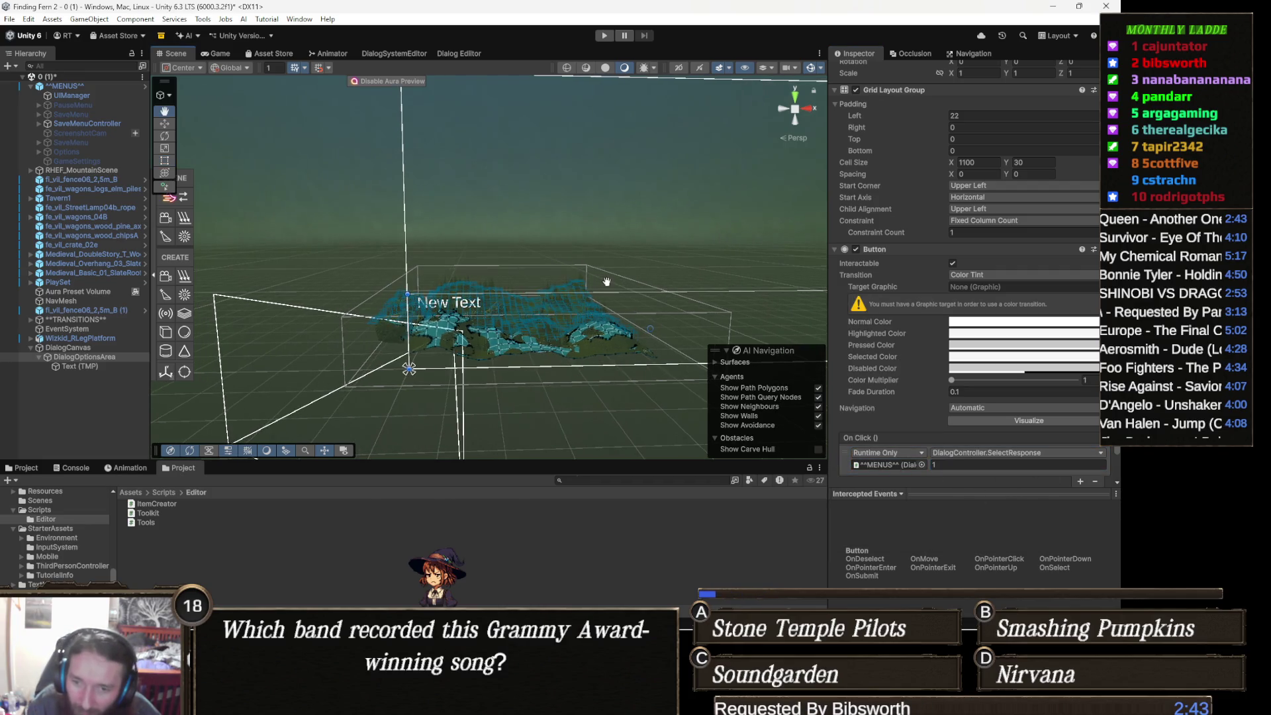
click(943, 466)
text(0)
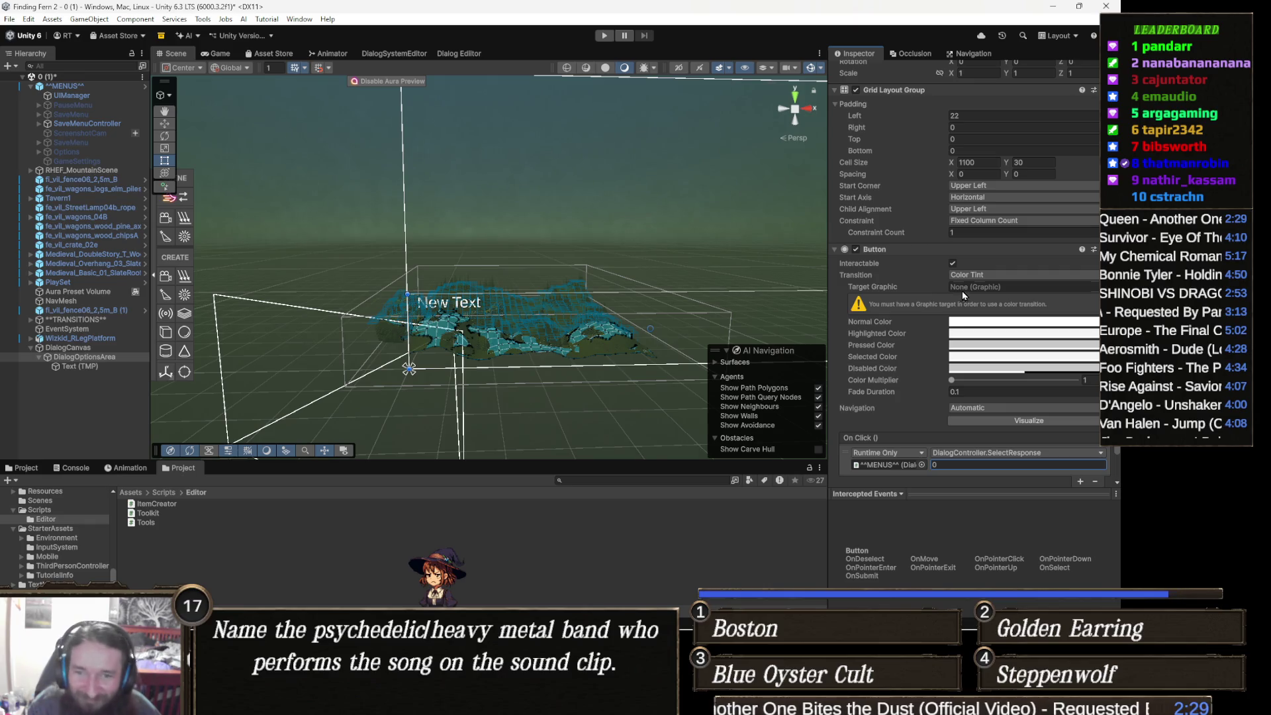
key(alt+Tab)
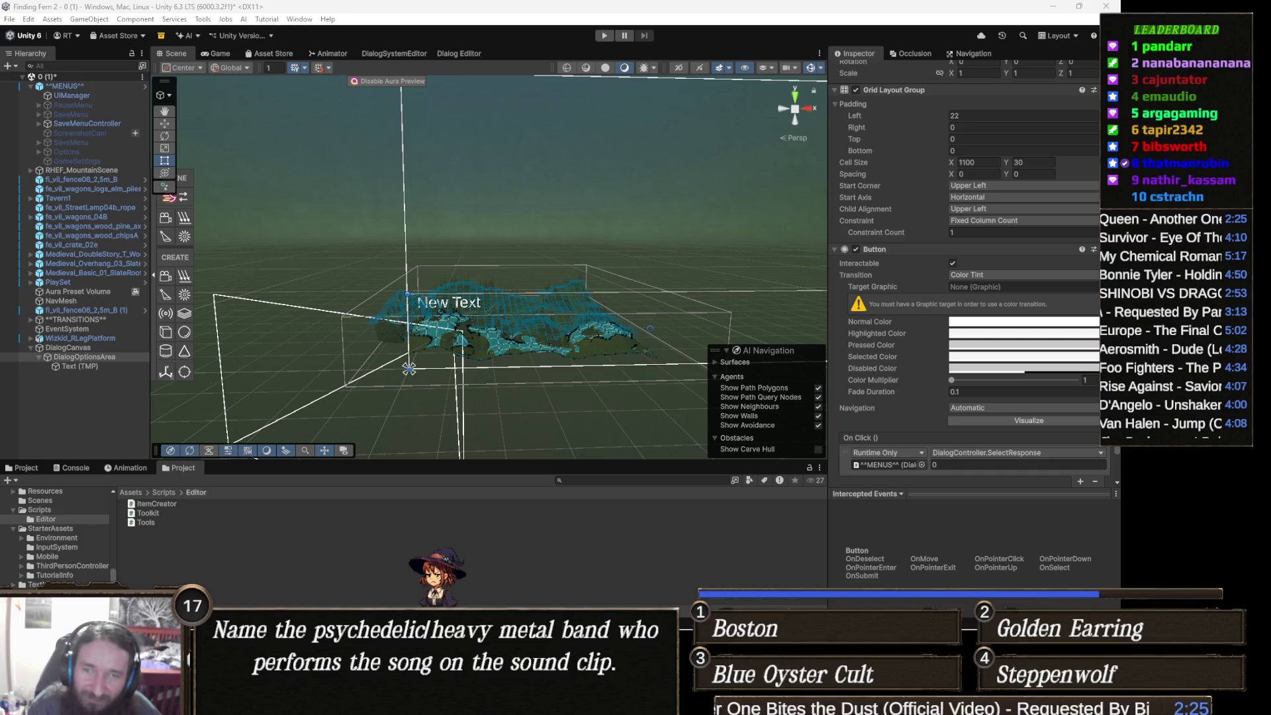
drag(324, 361, 490, 305)
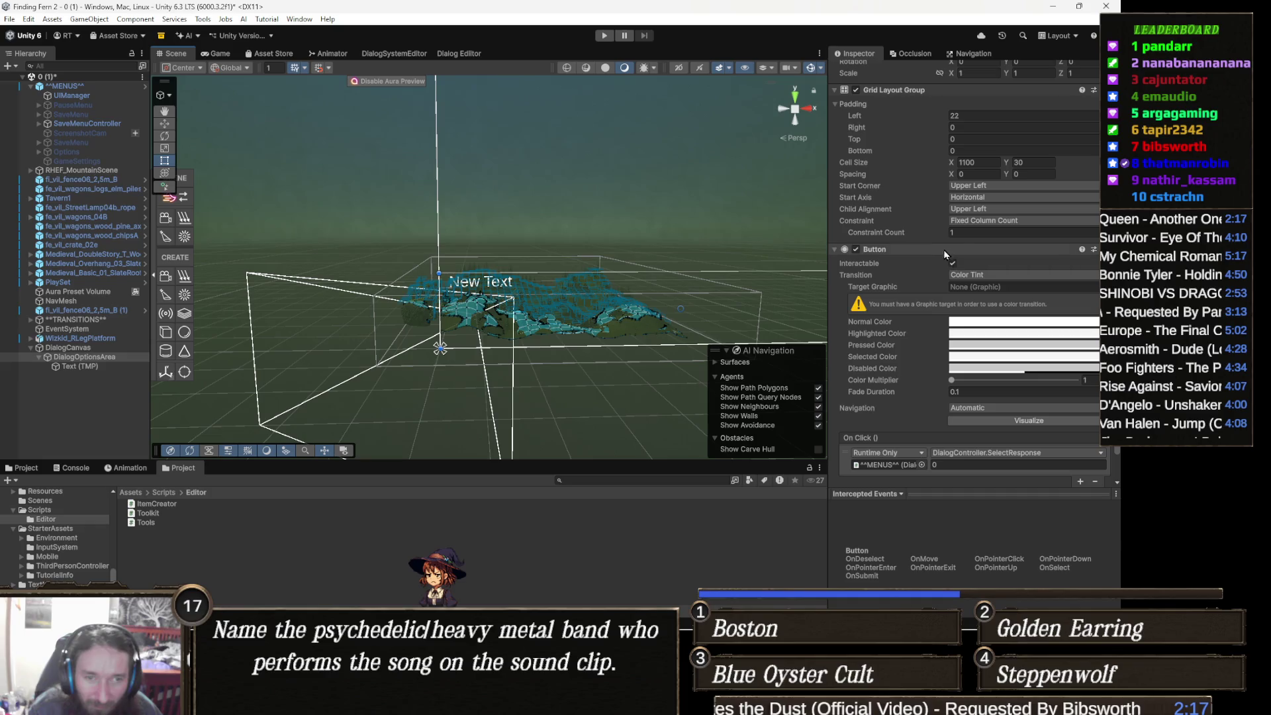
Step: Copy the Button component, remove it from DialogOptionsArea, and select the Text (TMP) child
scroll(913, 311, down, 1)
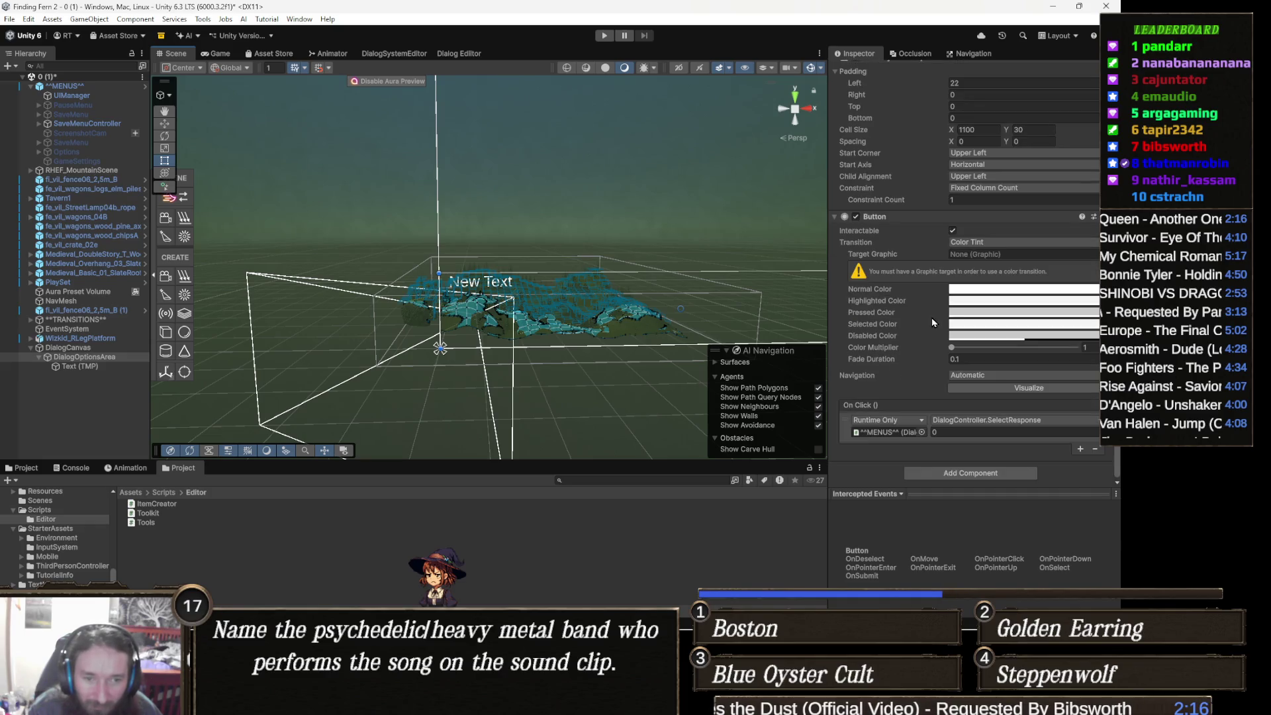
right_click(891, 219)
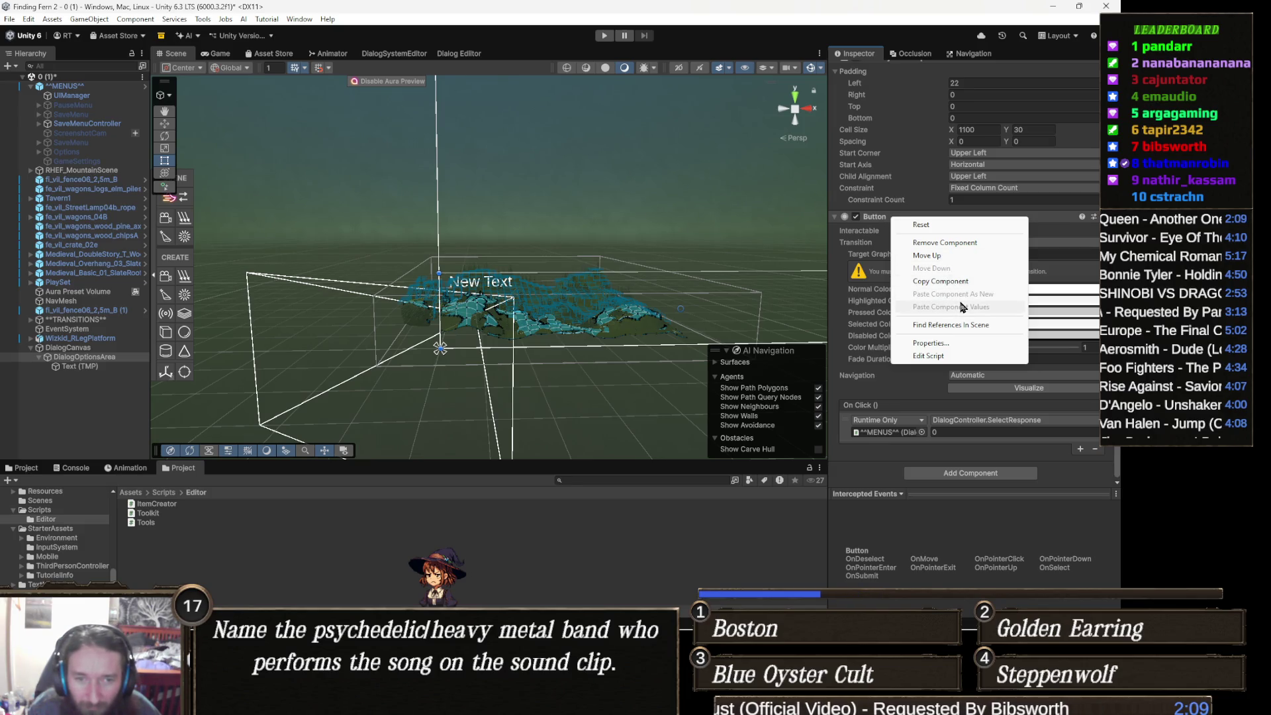
click(954, 288)
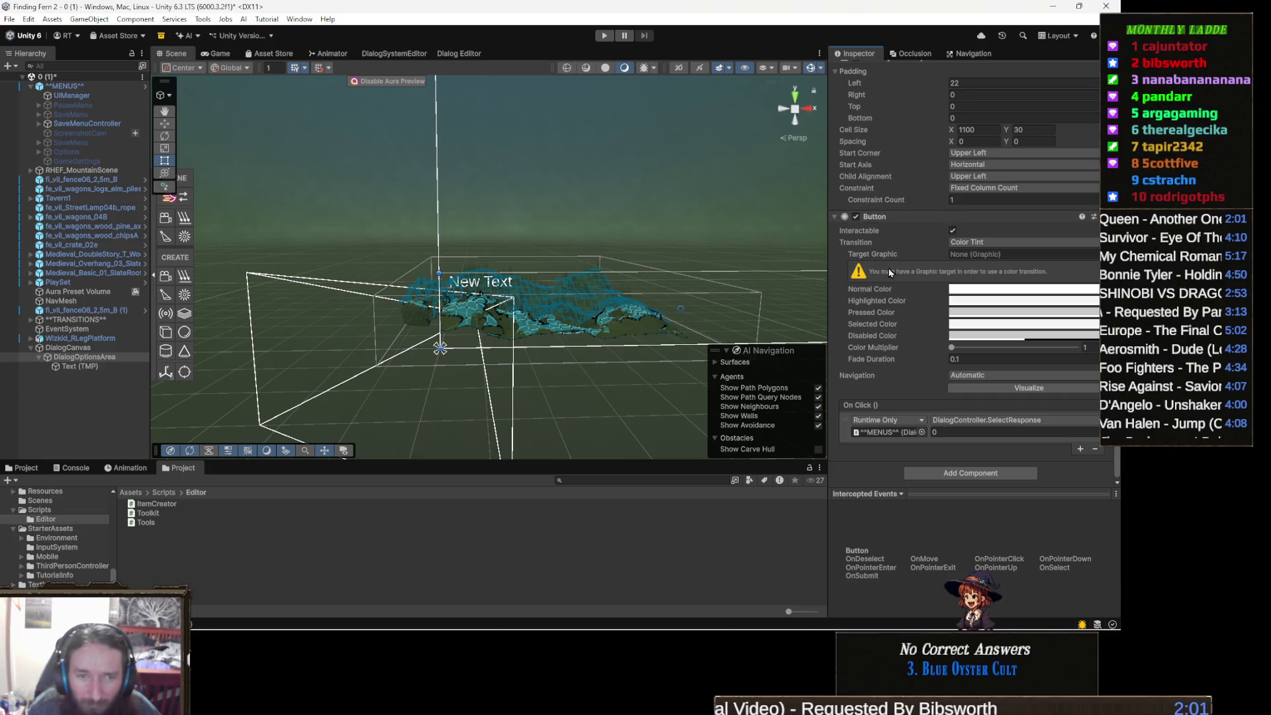
right_click(874, 218)
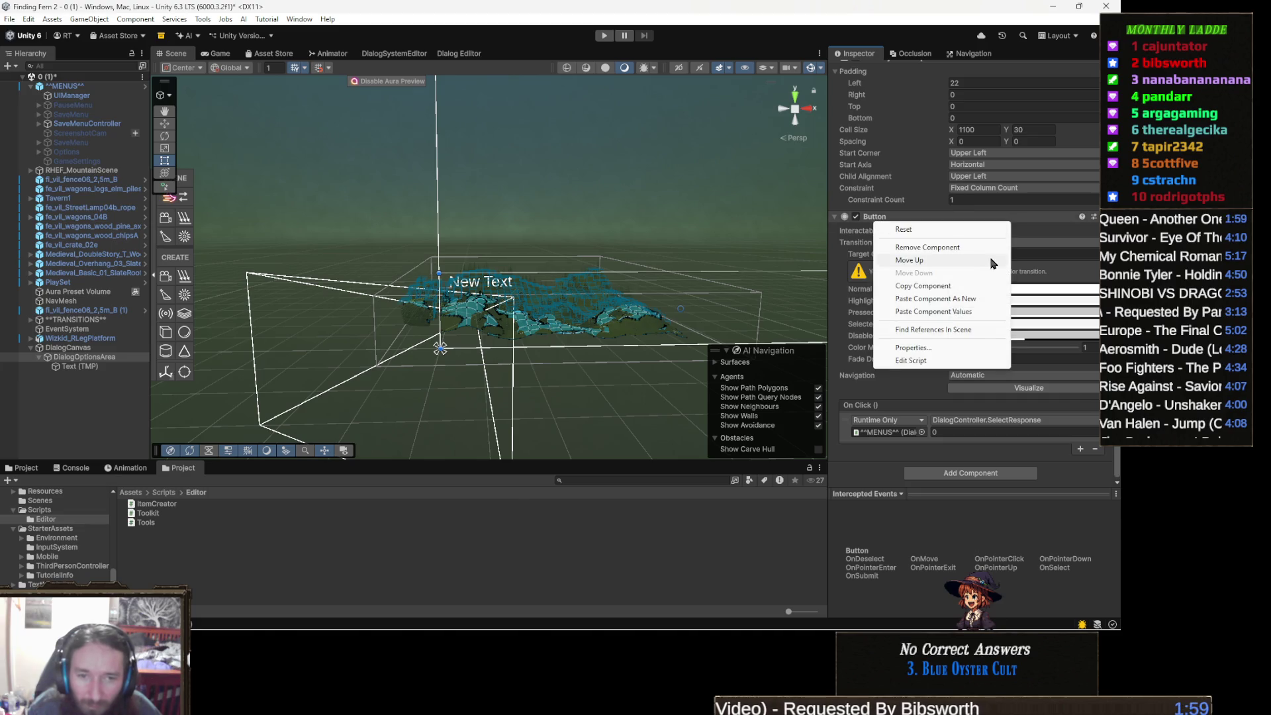
click(957, 253)
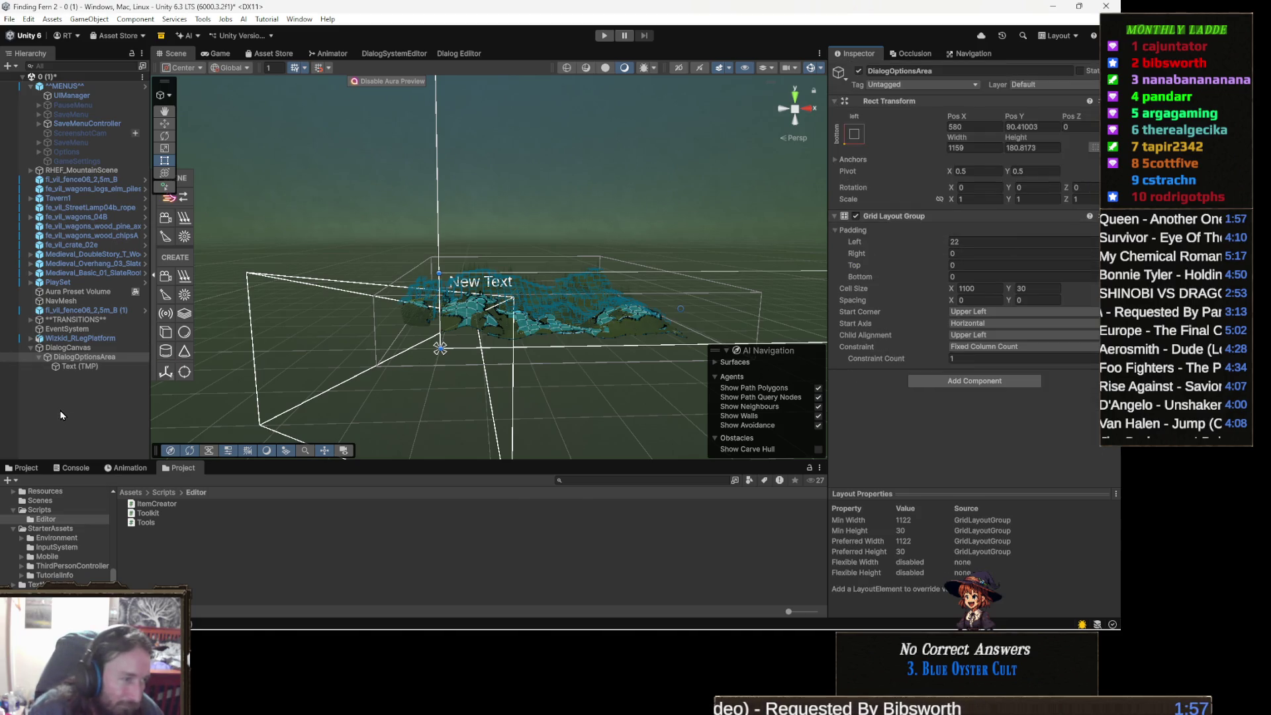
click(98, 366)
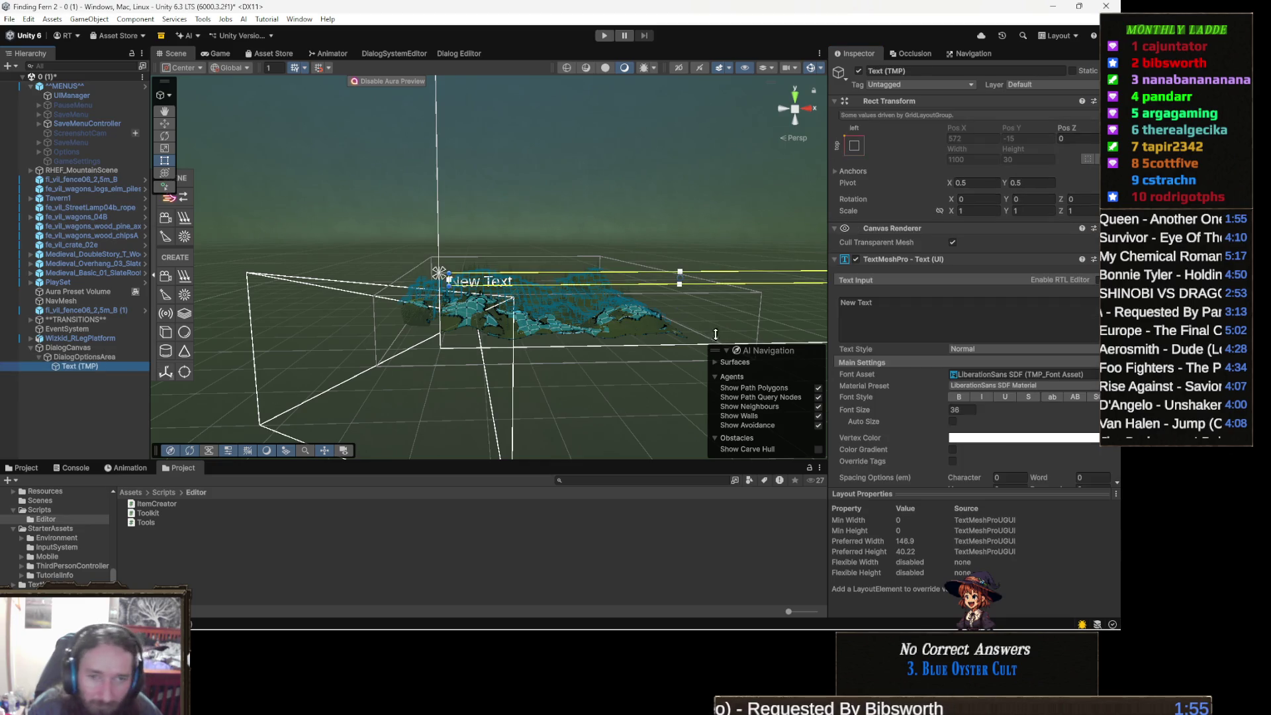
Step: Paste the Button onto Text (TMP) as a new component and set its own text as Target Graphic
right_click(927, 232)
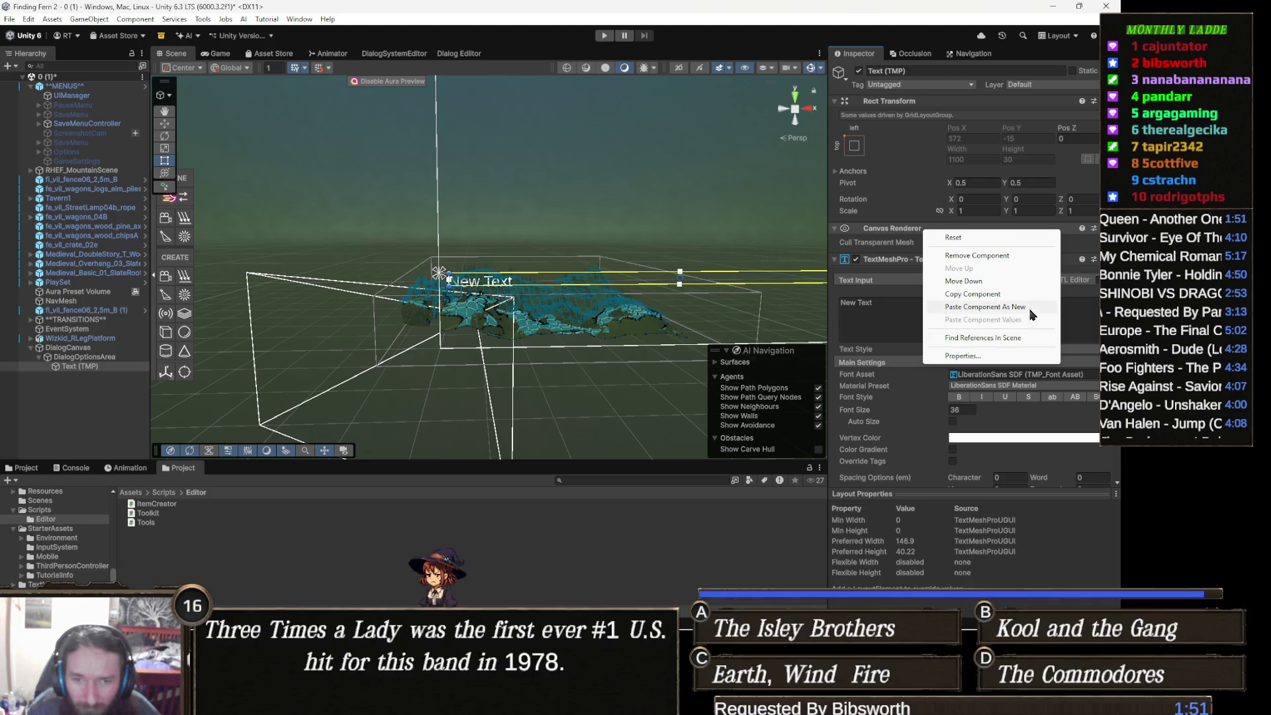
scroll(1022, 318, down, 1)
scroll(1023, 318, down, 5)
scroll(923, 378, down, 5)
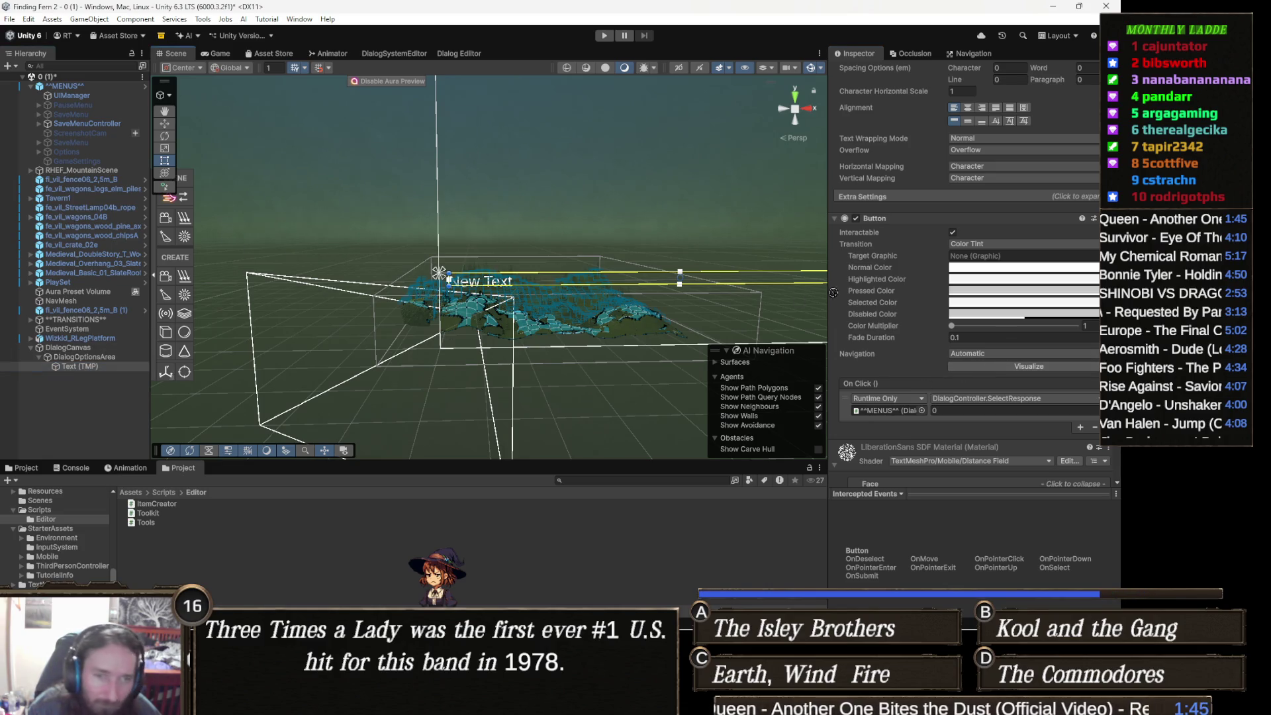
drag(1000, 213, 1006, 258)
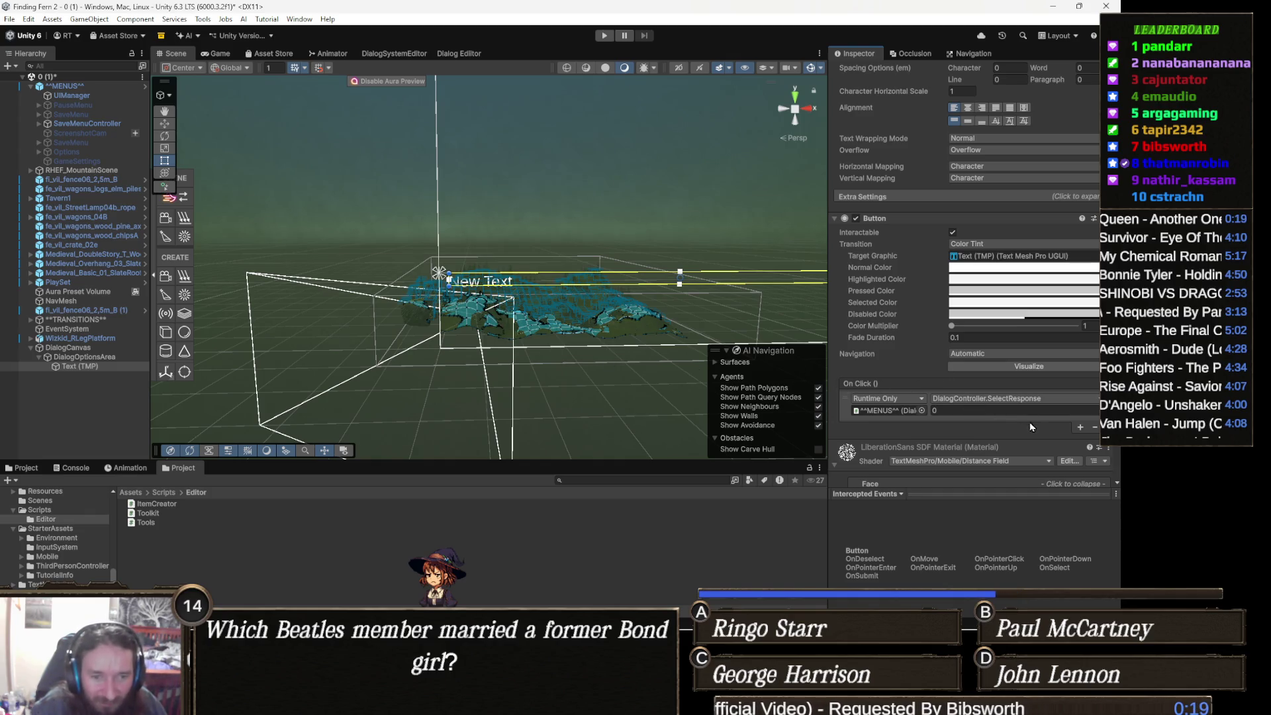
Step: Duplicate the Text (TMP) option twice, giving the copies SelectResponse indices 1 and 2
drag(559, 280, 602, 286)
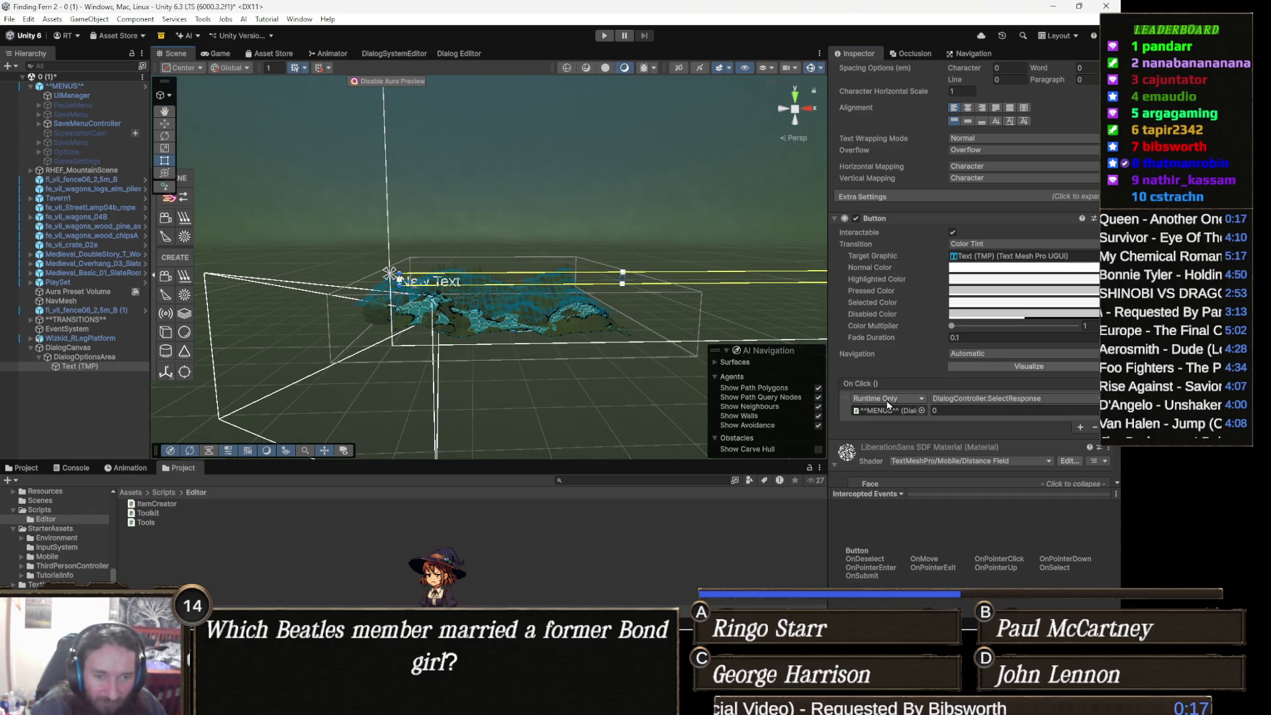
key(ctrl+d)
scroll(965, 412, down, 2)
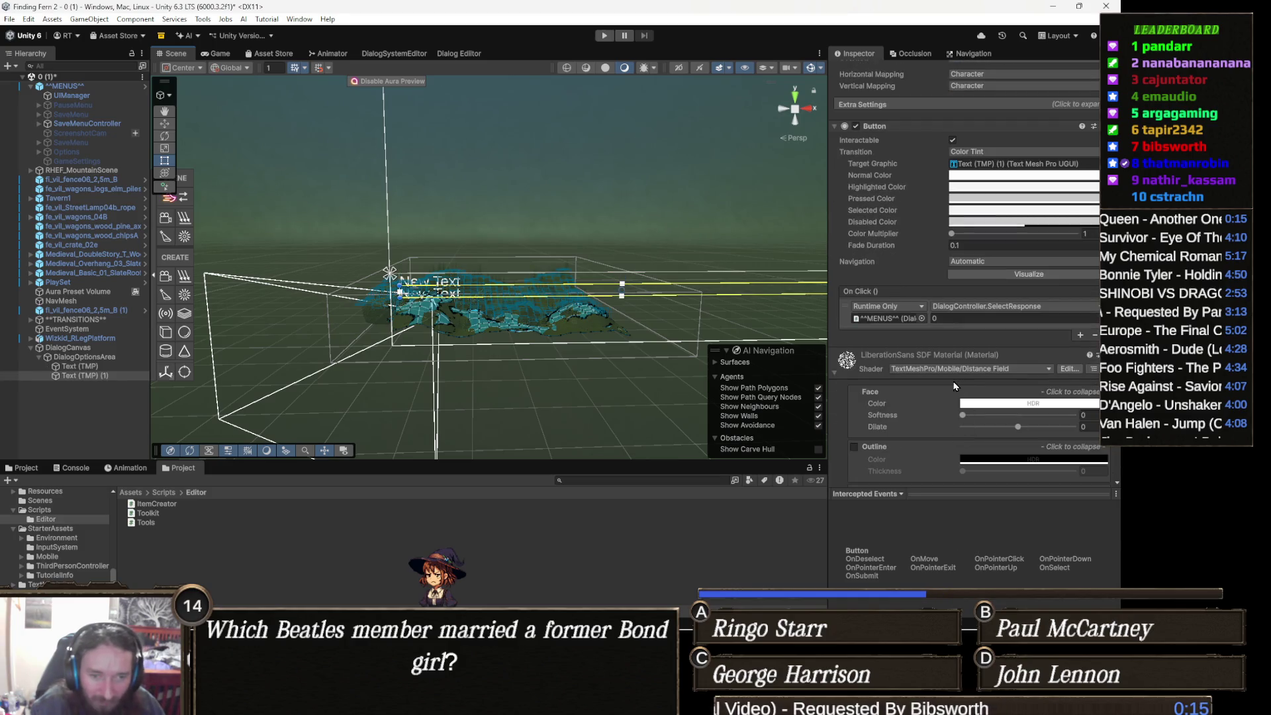
double_click(957, 316)
text(1)
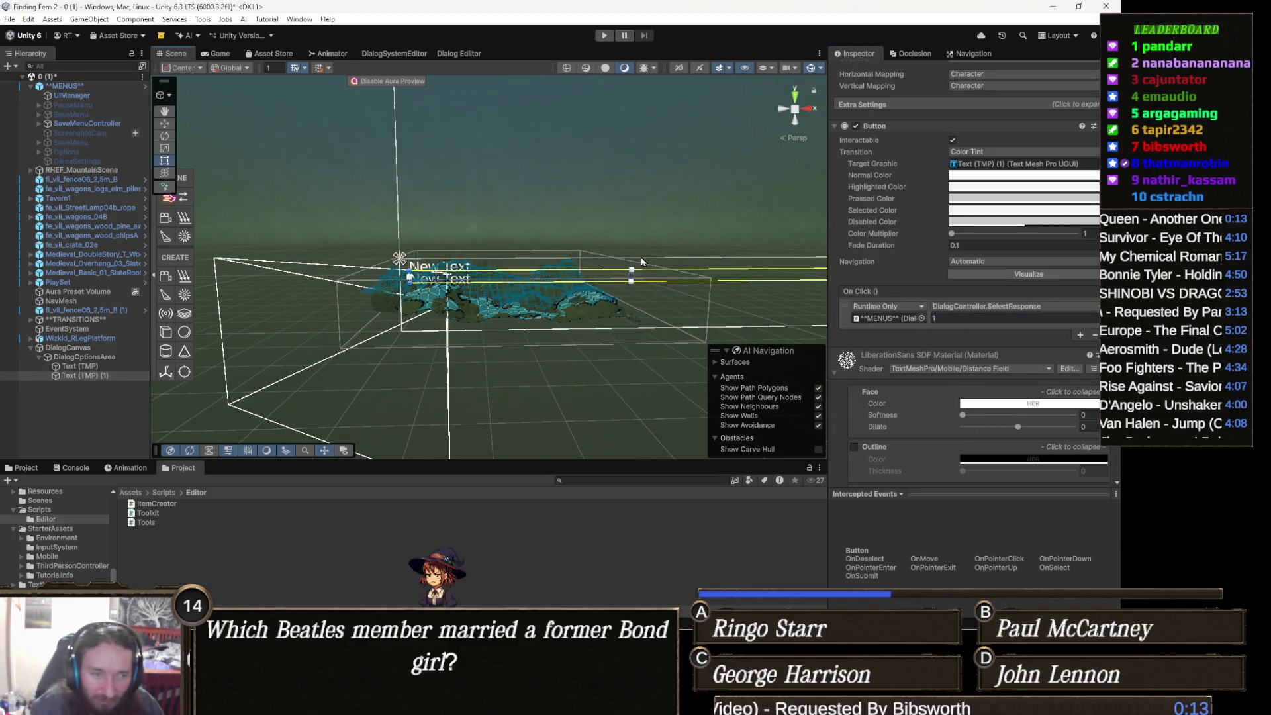
key(ctrl+d)
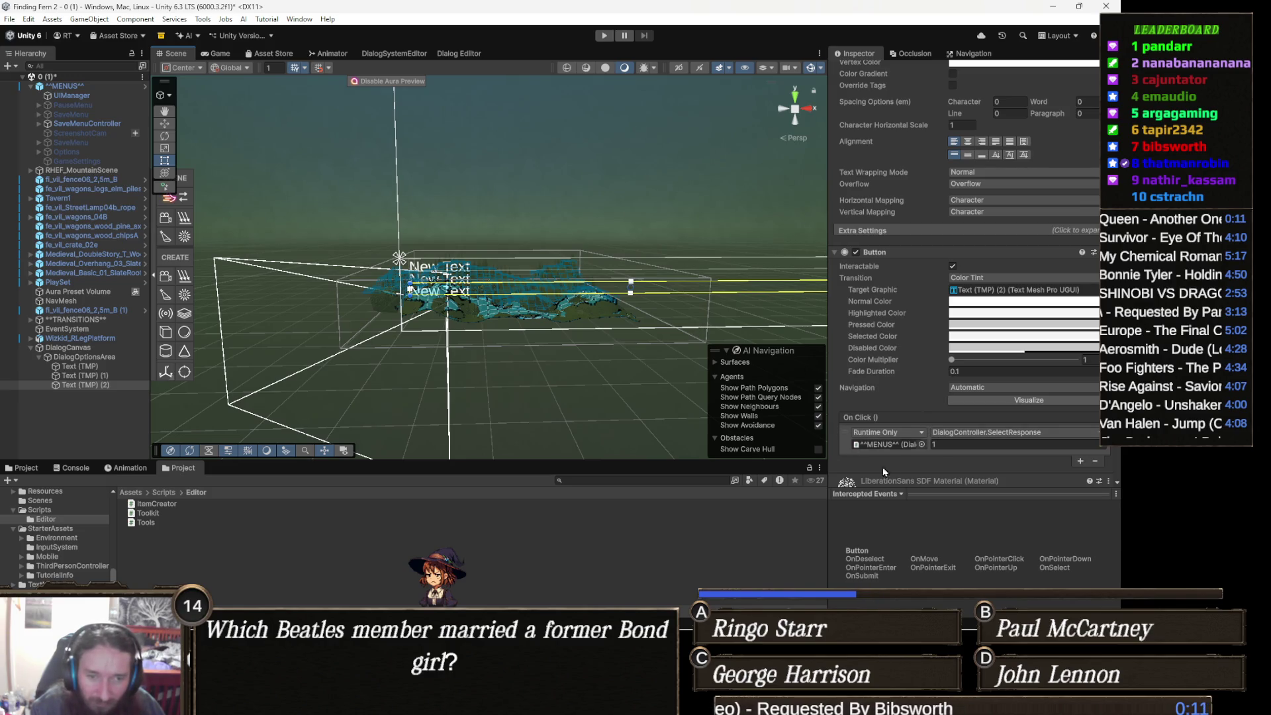
double_click(960, 444)
text(2)
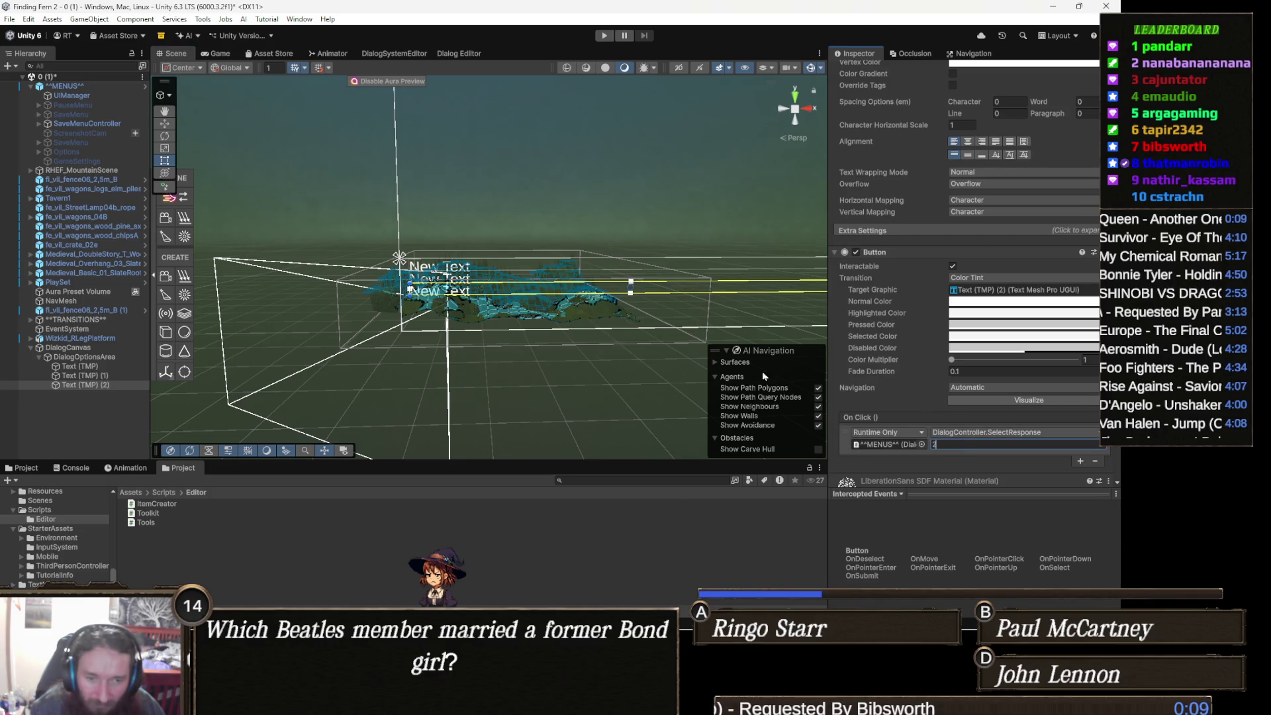
Step: Make two more copies with SelectResponse indices 3 and 4
key(ctrl+d)
double_click(959, 444)
text(3)
key(Return)
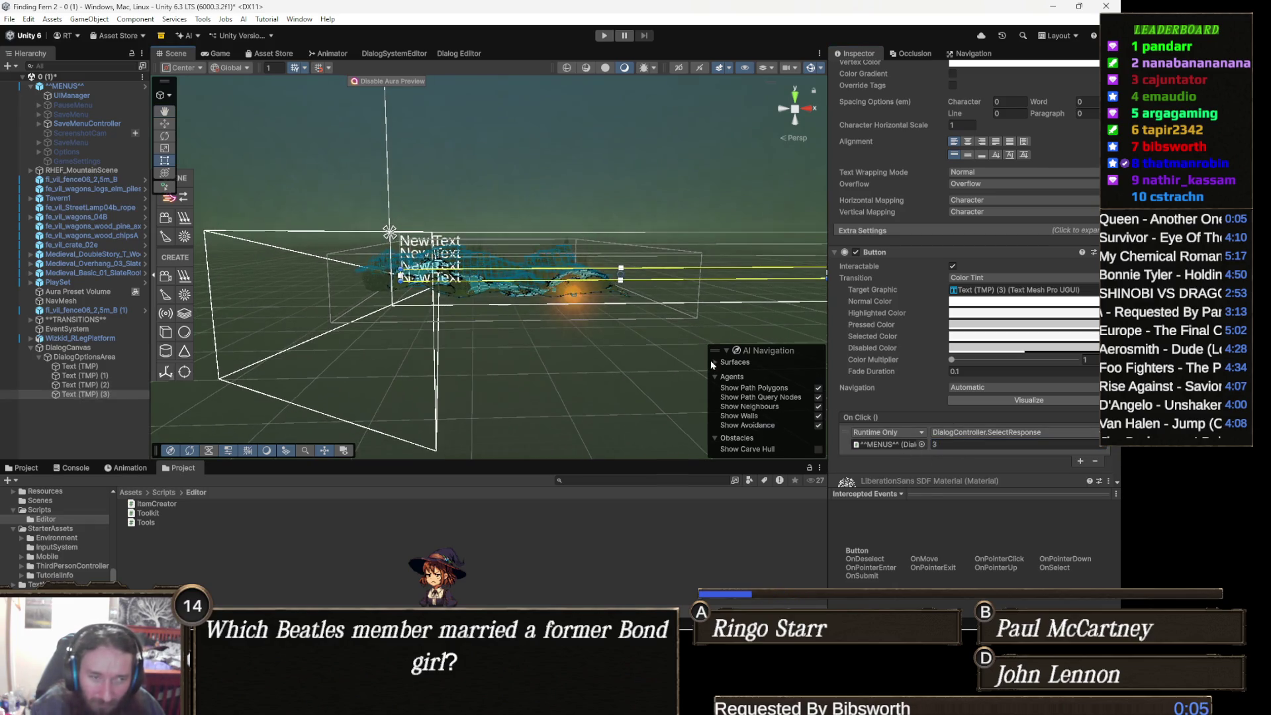
key(ctrl+d)
double_click(960, 443)
text(4)
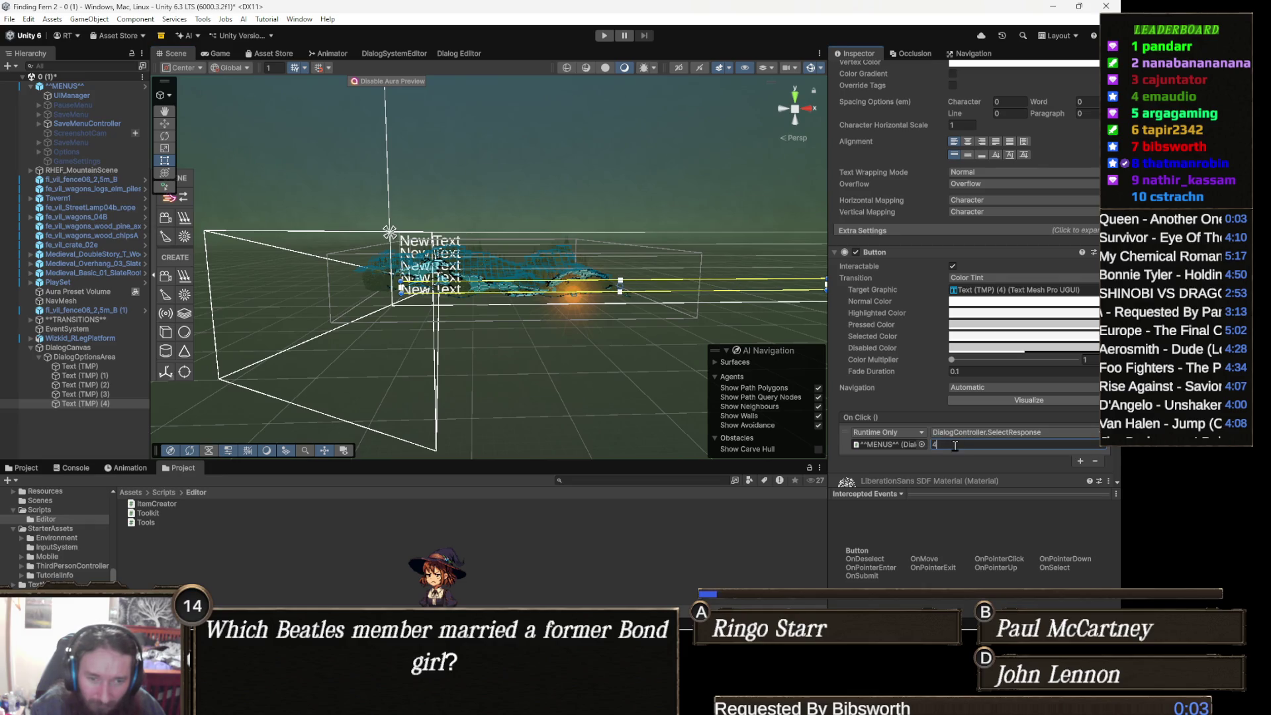
key(Return)
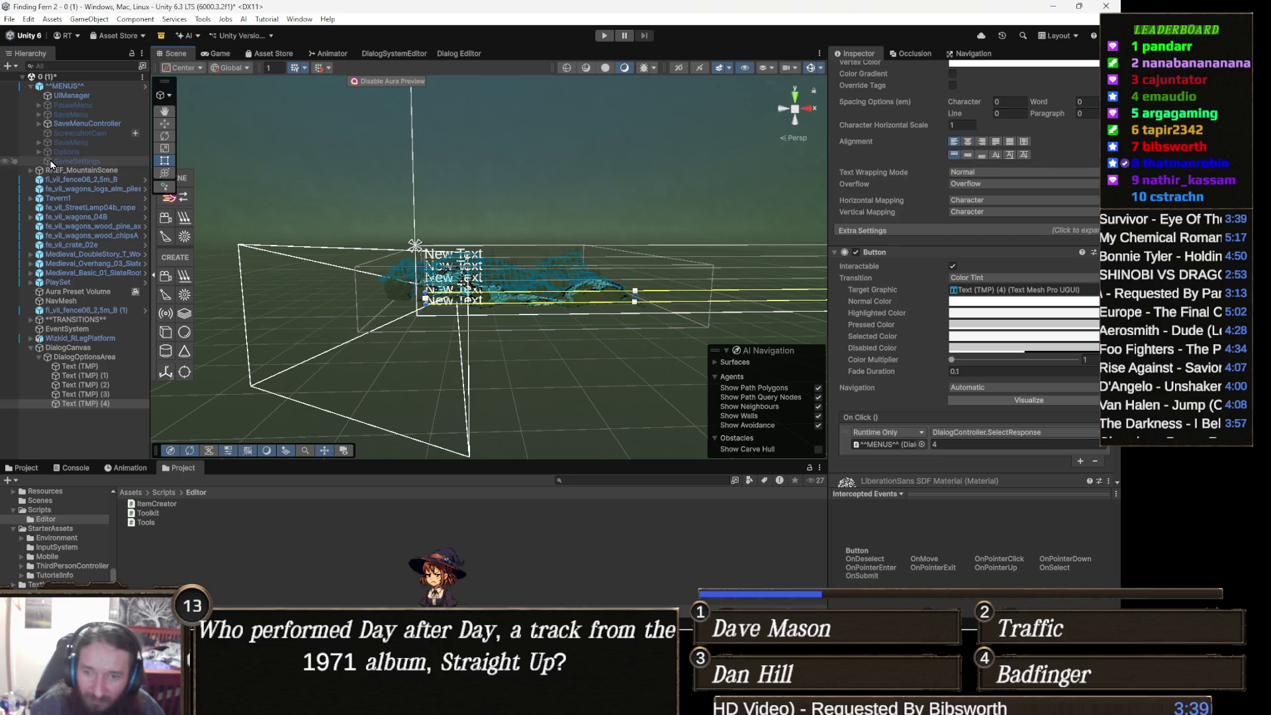
key(super+shift+s)
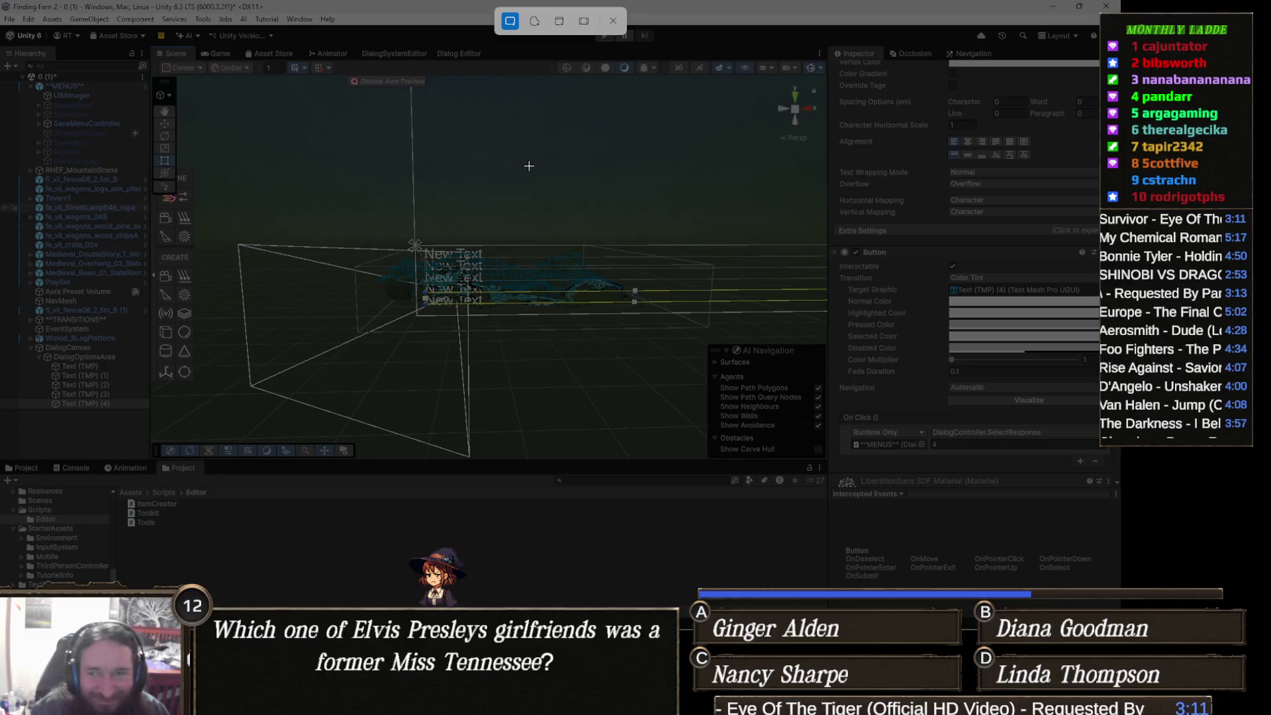
key(Escape)
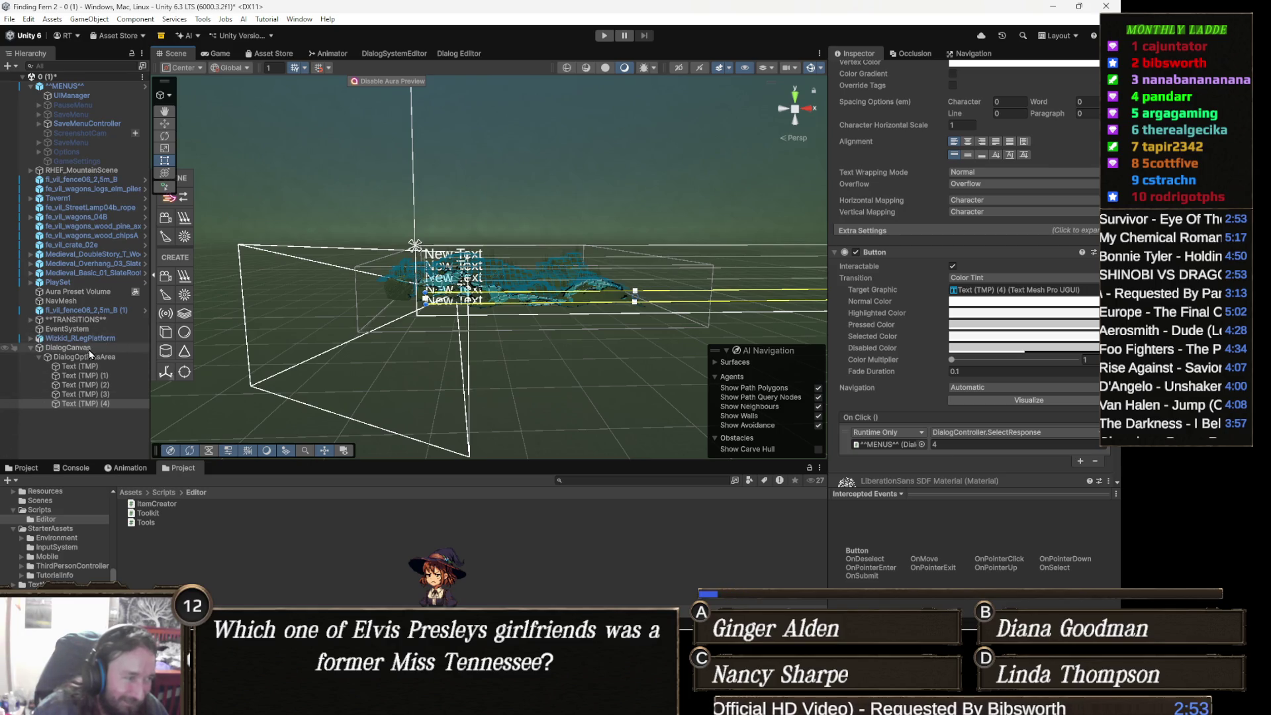
click(104, 351)
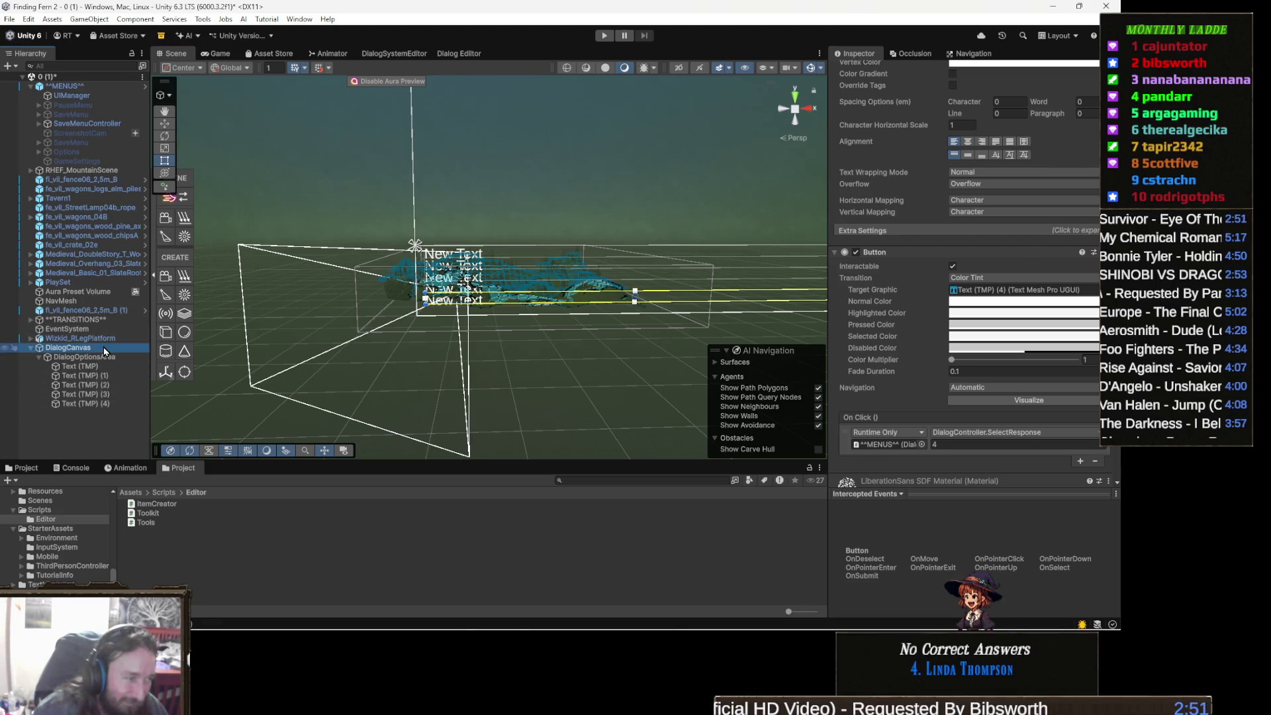
Step: Create a TextMeshPro text under DialogCanvas and resize it to about 655 × 176 at 252, -114
right_click(104, 350)
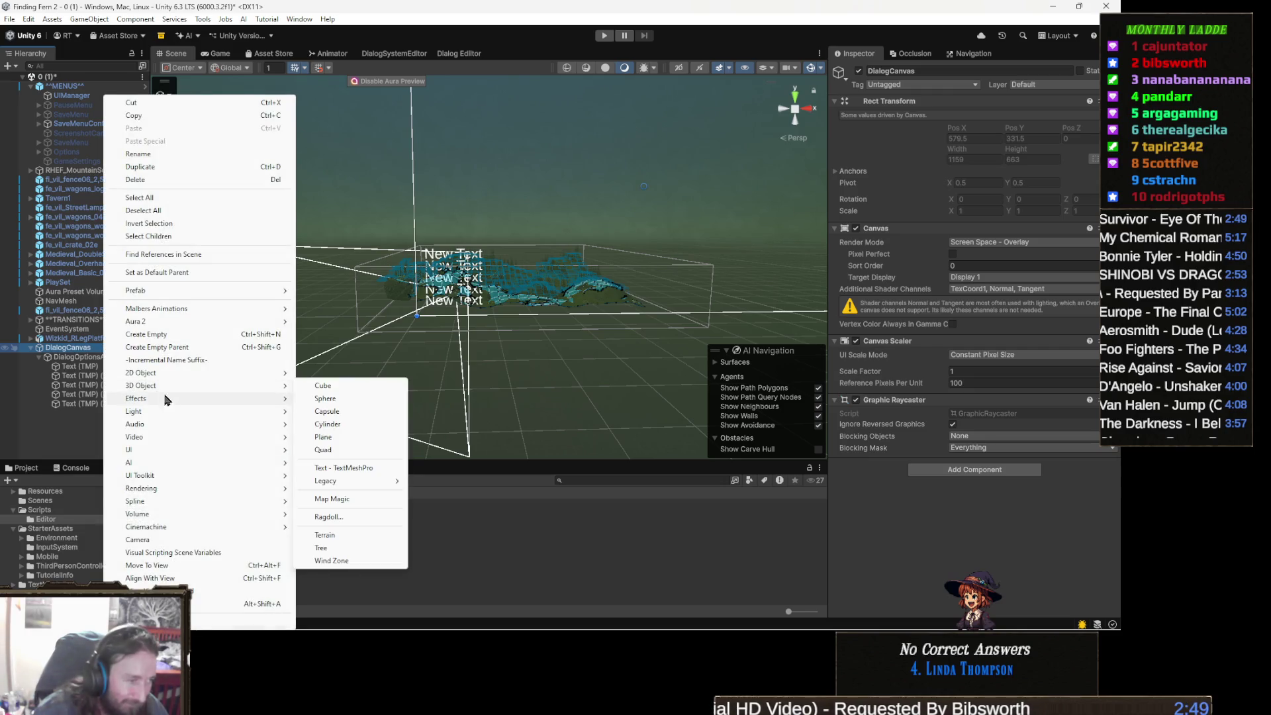
mouse_move(130, 451)
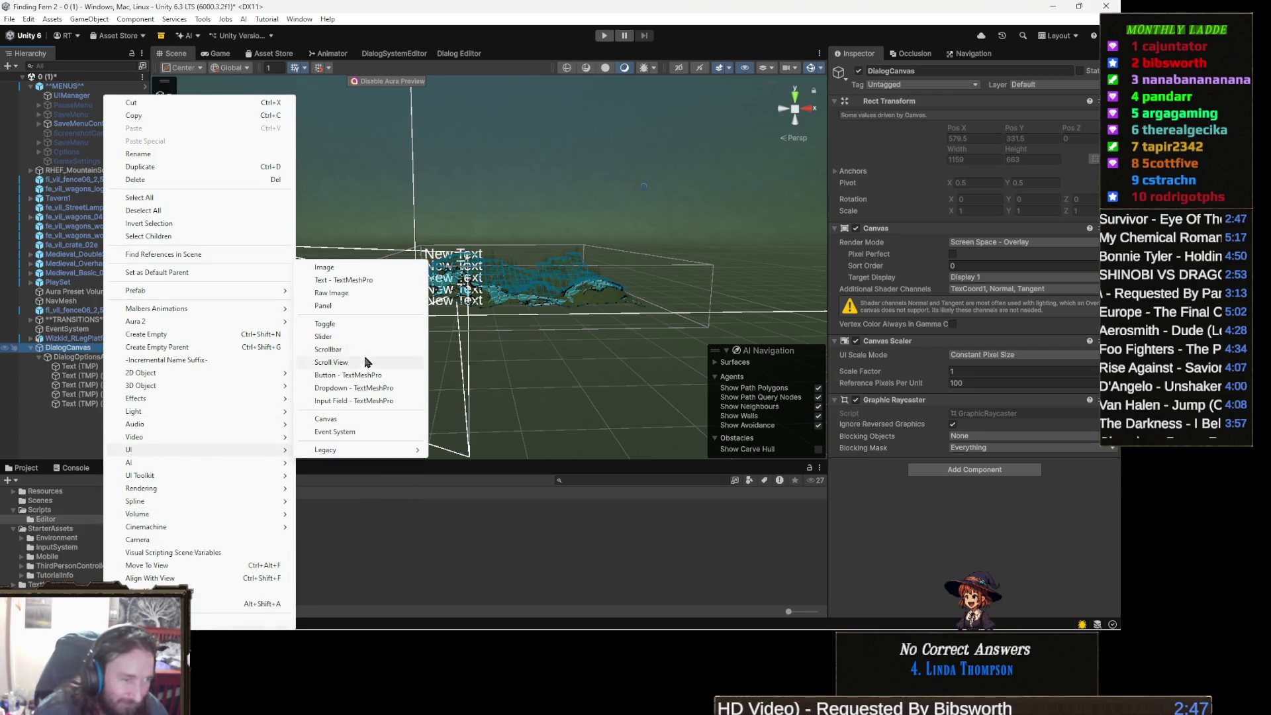
click(380, 284)
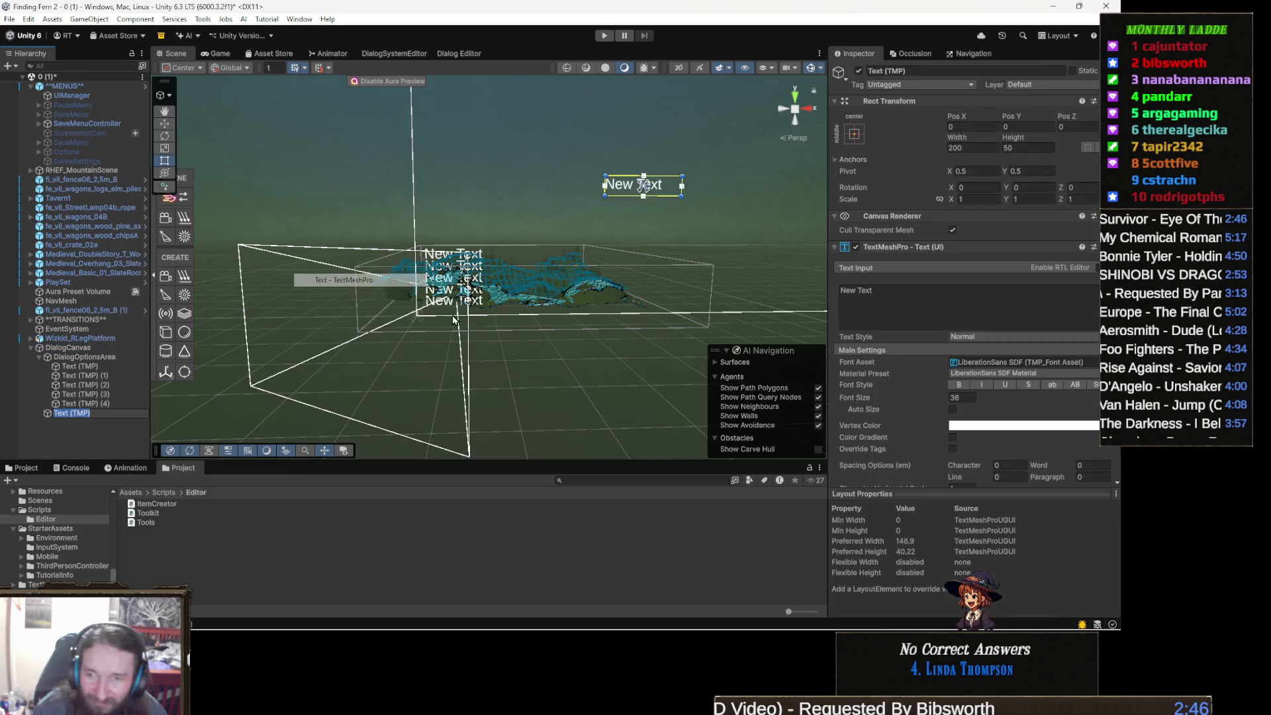
drag(557, 247, 521, 252)
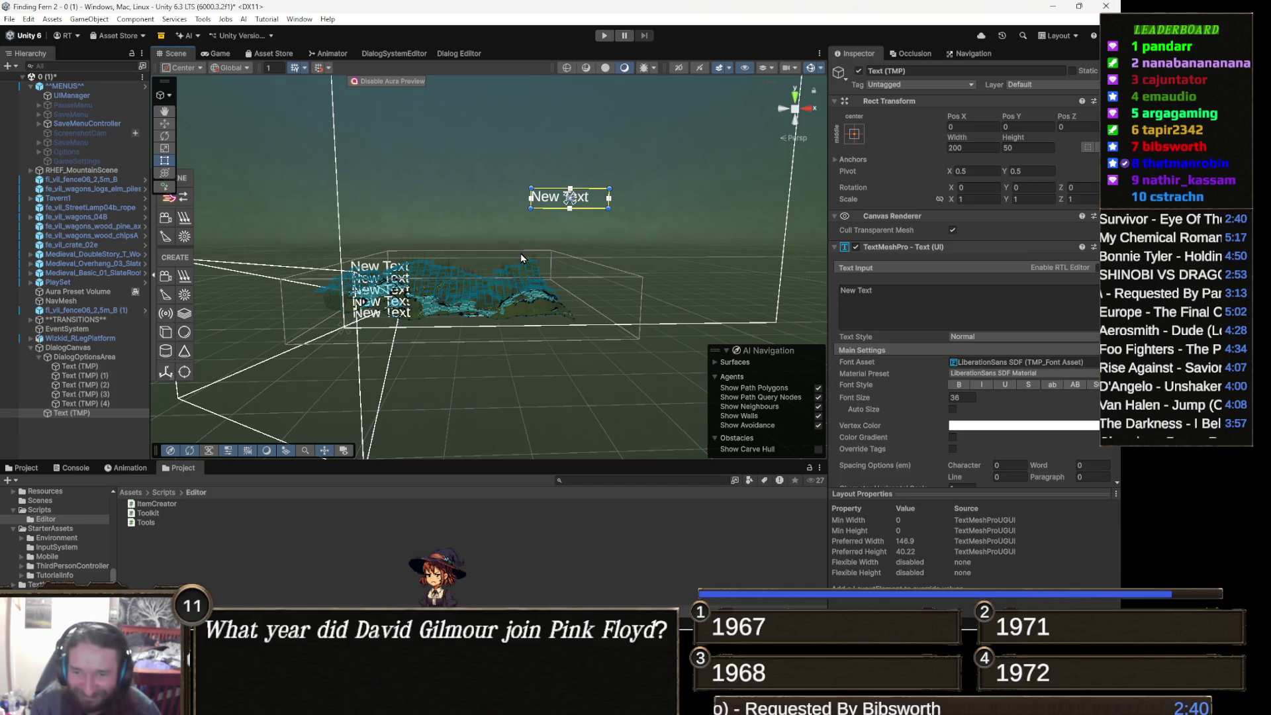
drag(415, 236, 439, 245)
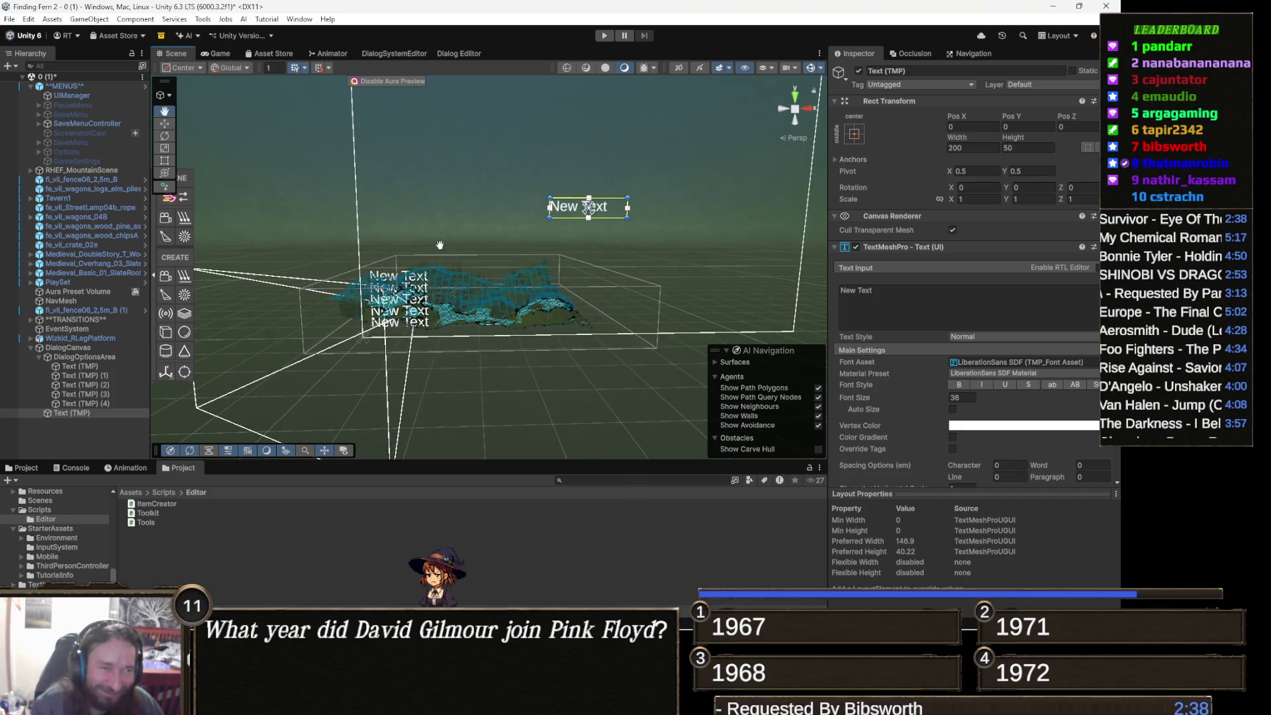
key(r)
key(t)
mouse_move(616, 228)
mouse_down()
mouse_move(503, 204)
mouse_move(604, 250)
mouse_move(676, 250)
mouse_move(628, 244)
mouse_move(638, 255)
mouse_move(627, 256)
mouse_up()
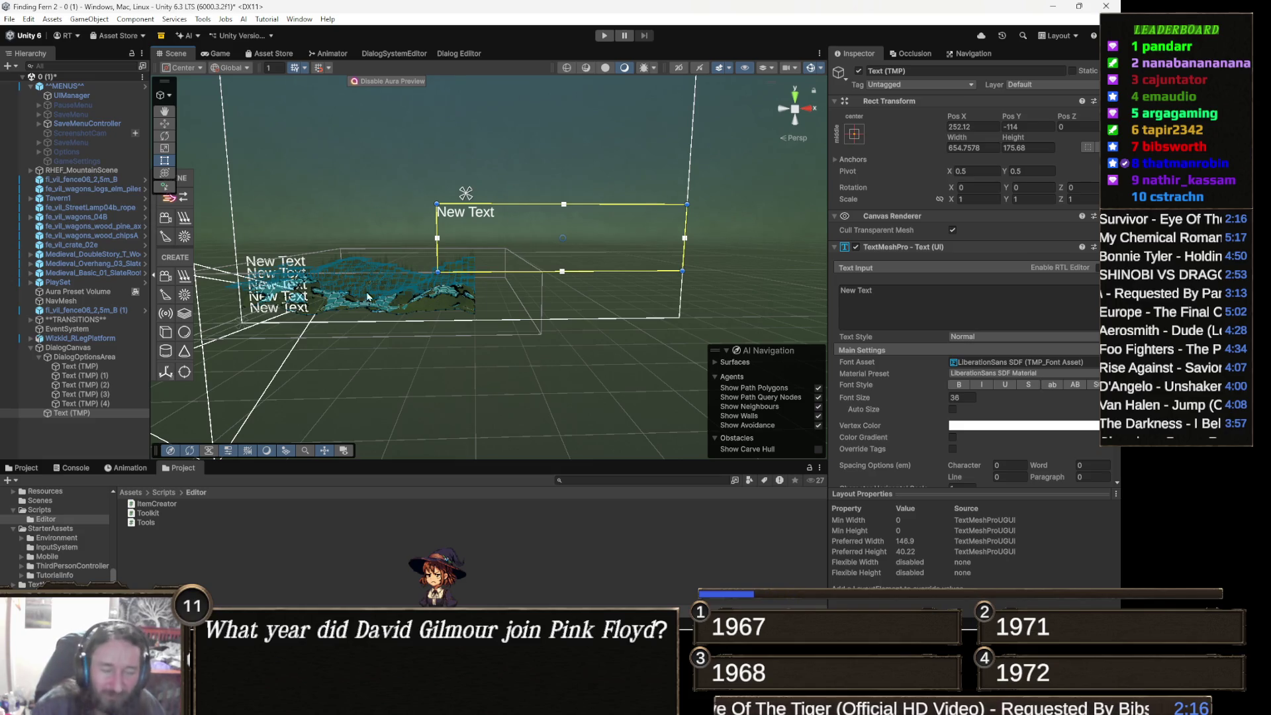
drag(447, 291, 418, 305)
Step: Change the new text's font size from 36 to 22
click(971, 397)
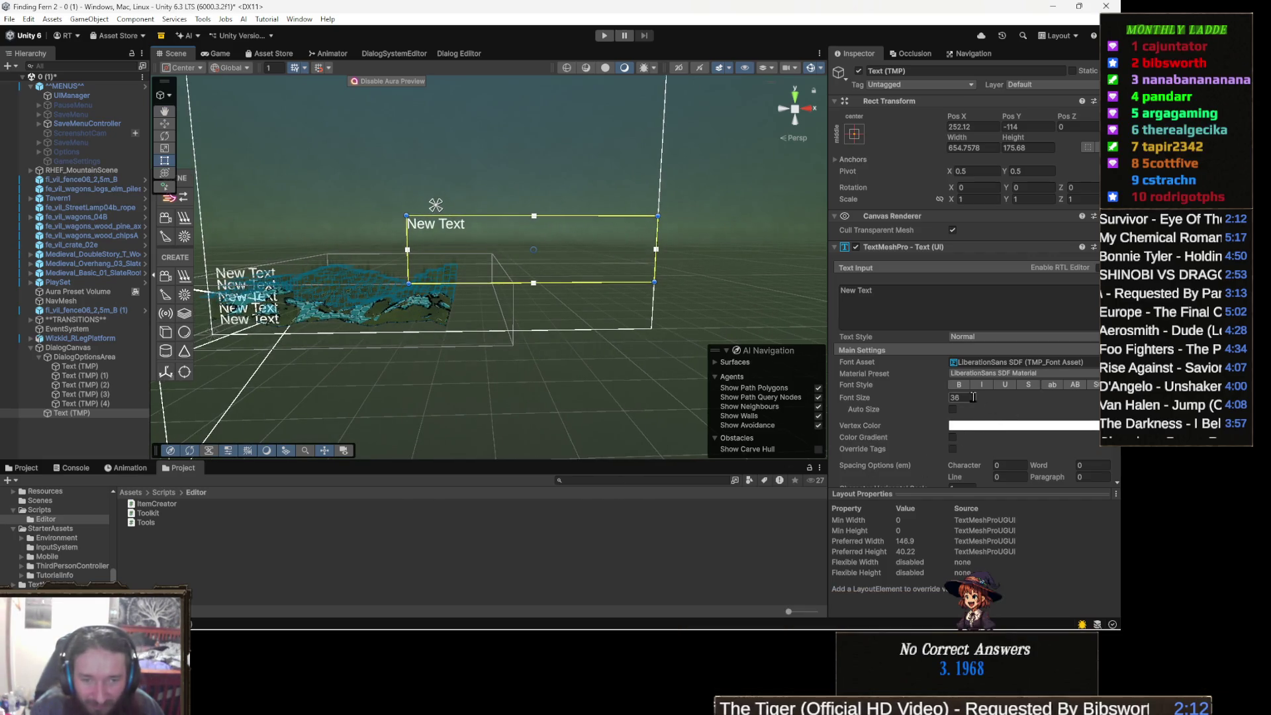
text(17)
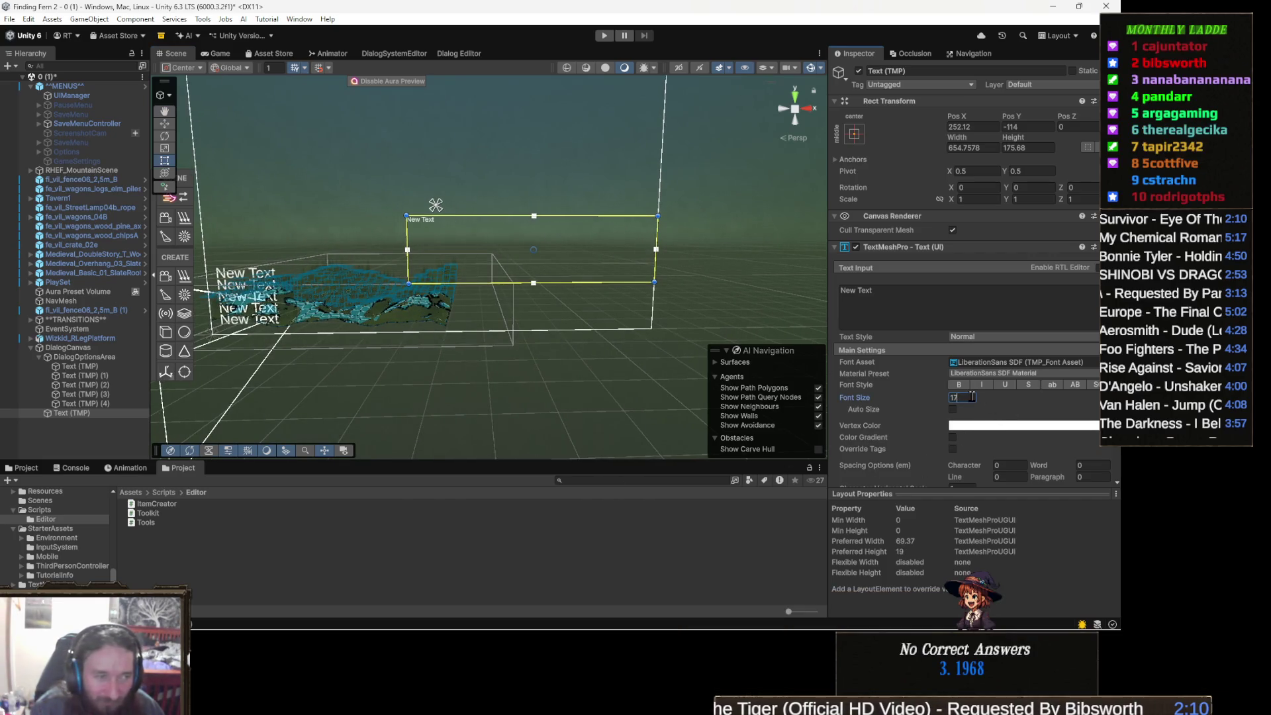
key(Return)
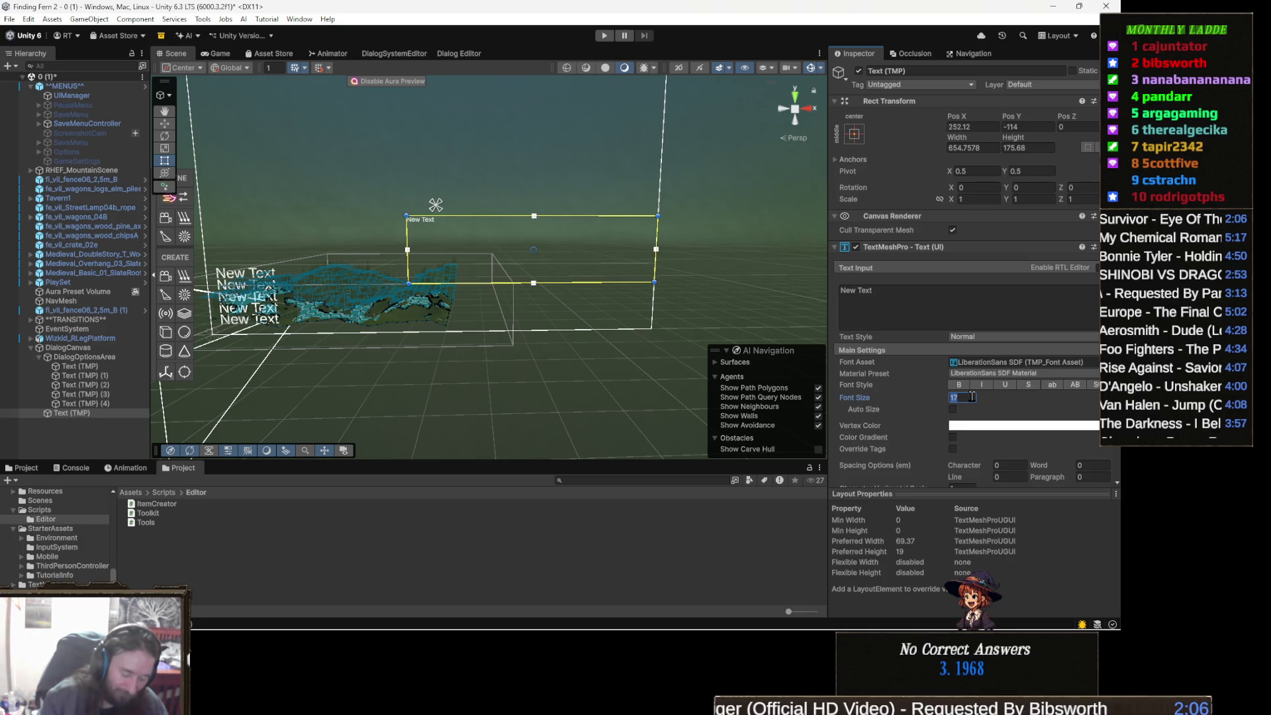
text(22)
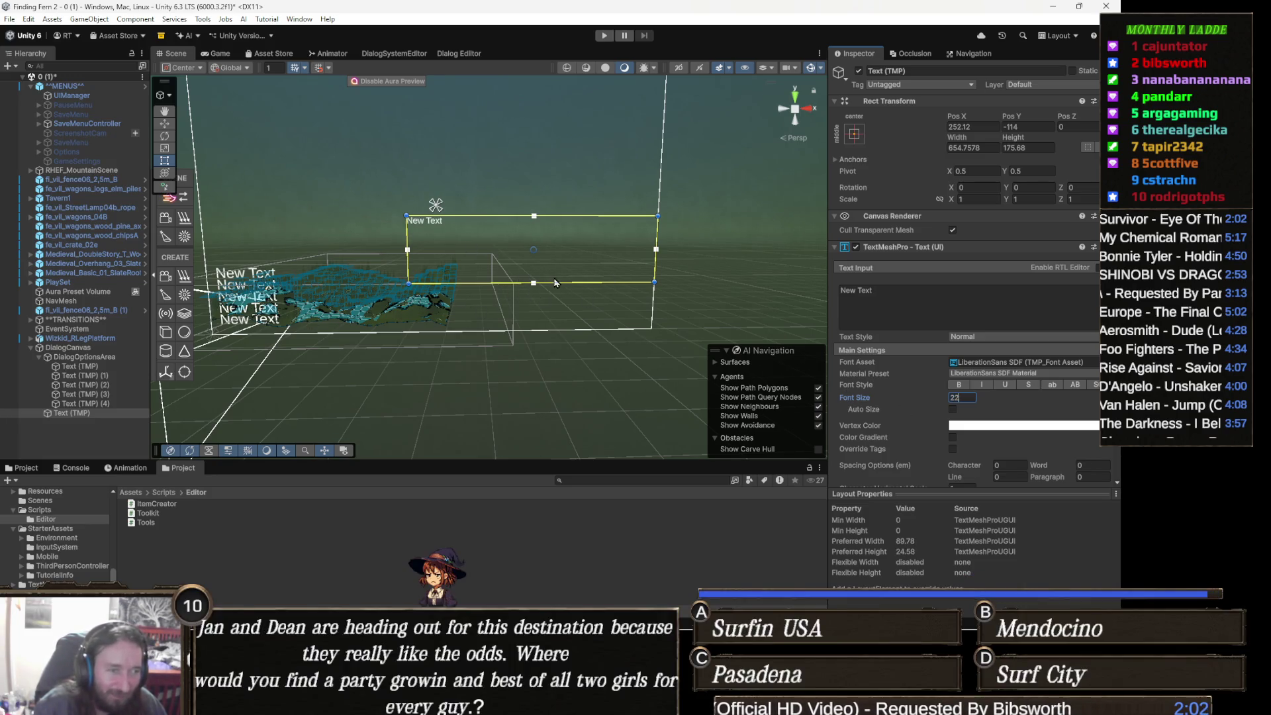
key(Left)
drag(519, 283, 586, 280)
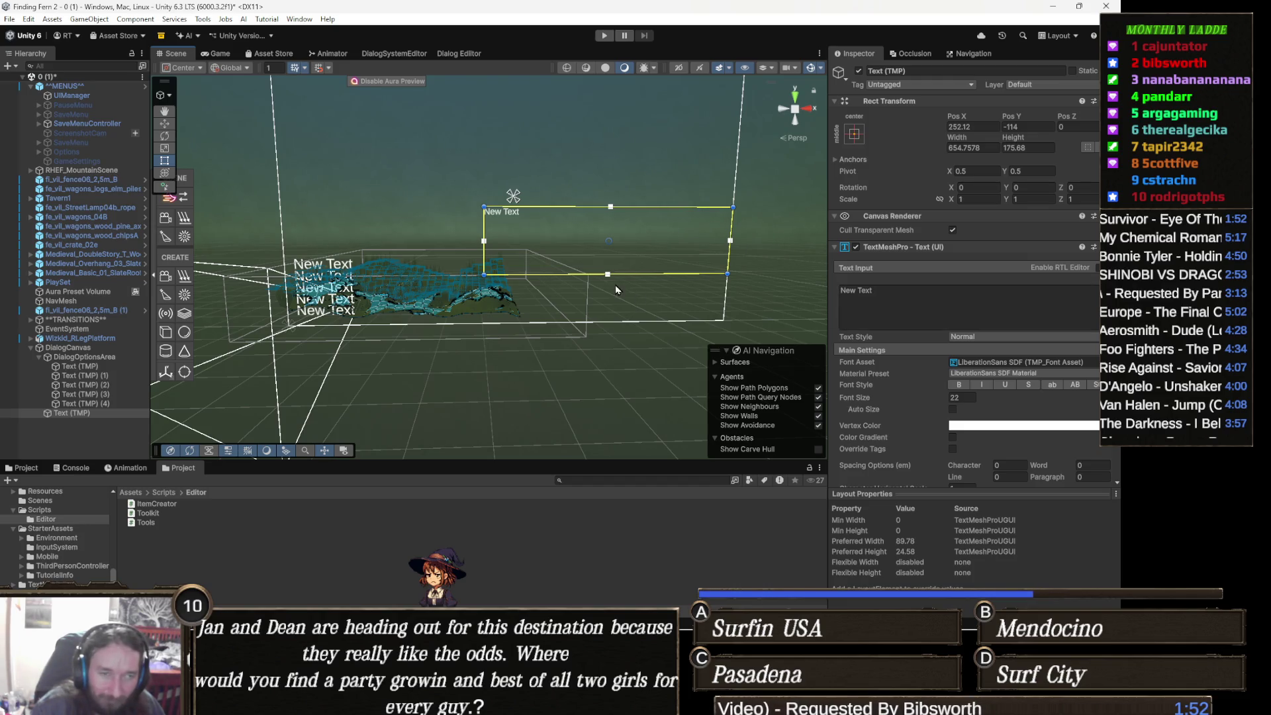
drag(633, 283, 555, 280)
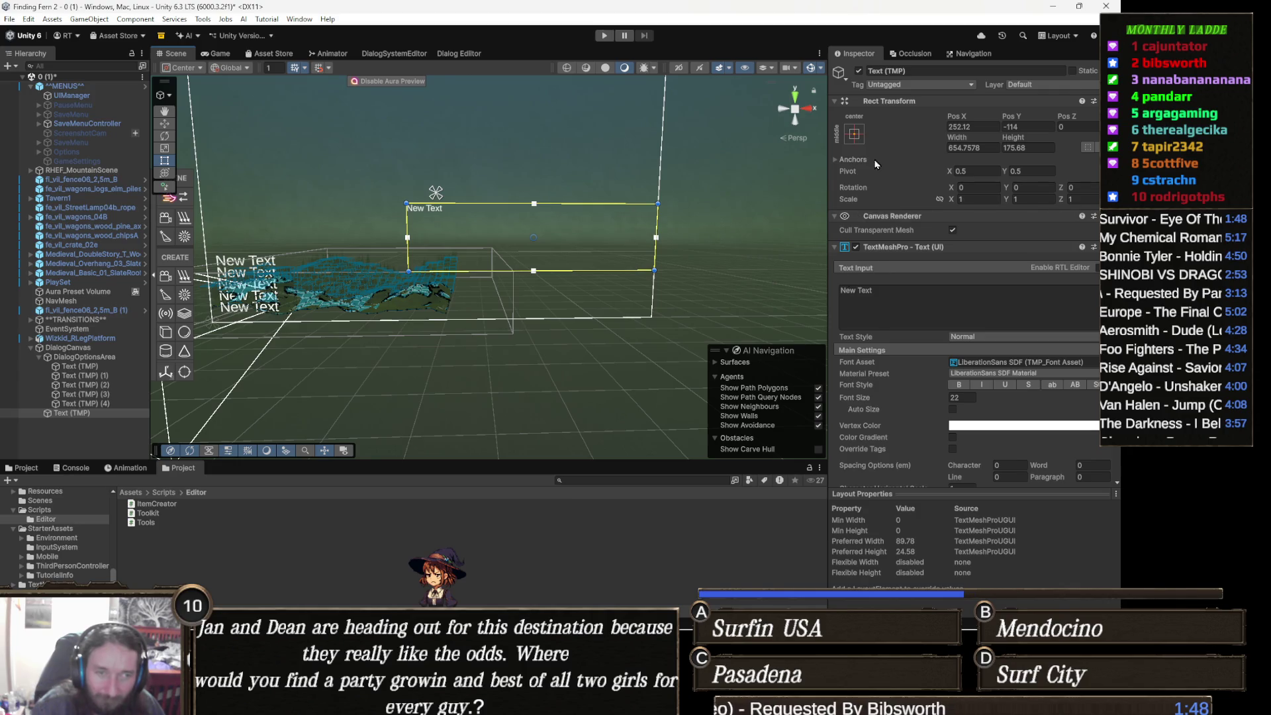
click(853, 134)
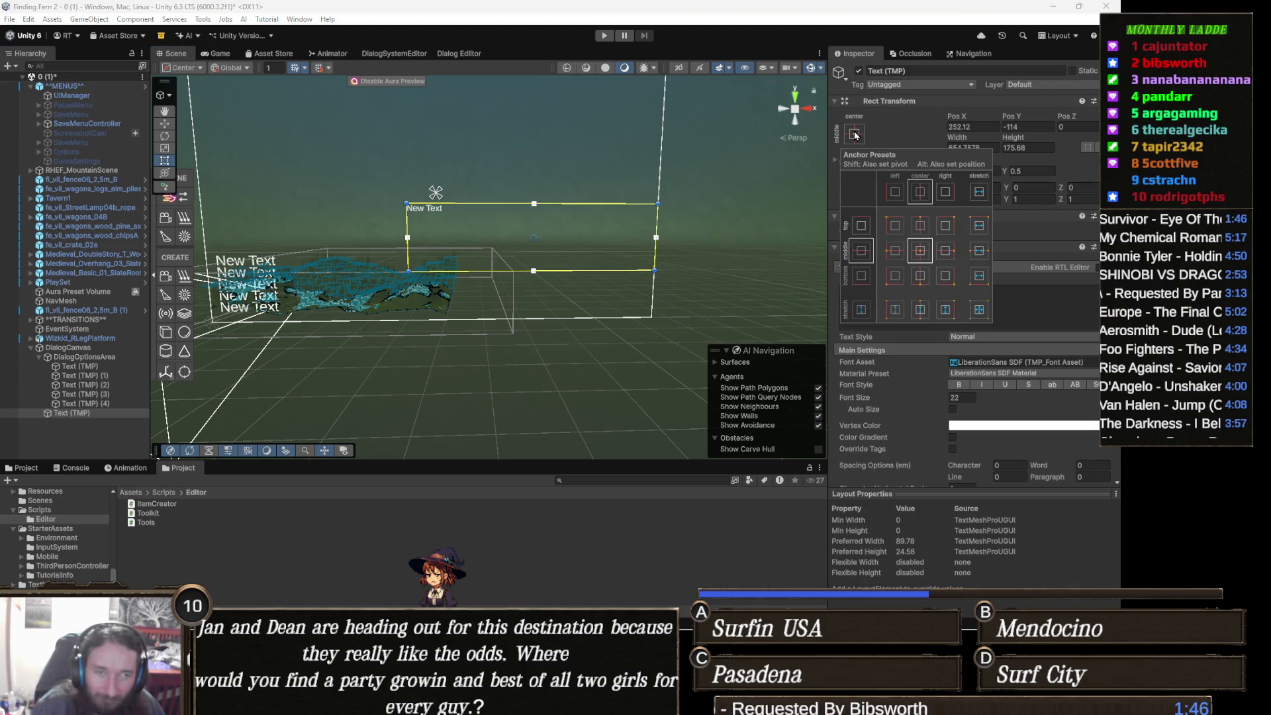
Step: Anchor the new text bottom-right at -327.88, 218, then duplicate it
click(949, 286)
mouse_move(424, 198)
mouse_down()
mouse_move(469, 219)
mouse_move(455, 238)
mouse_up()
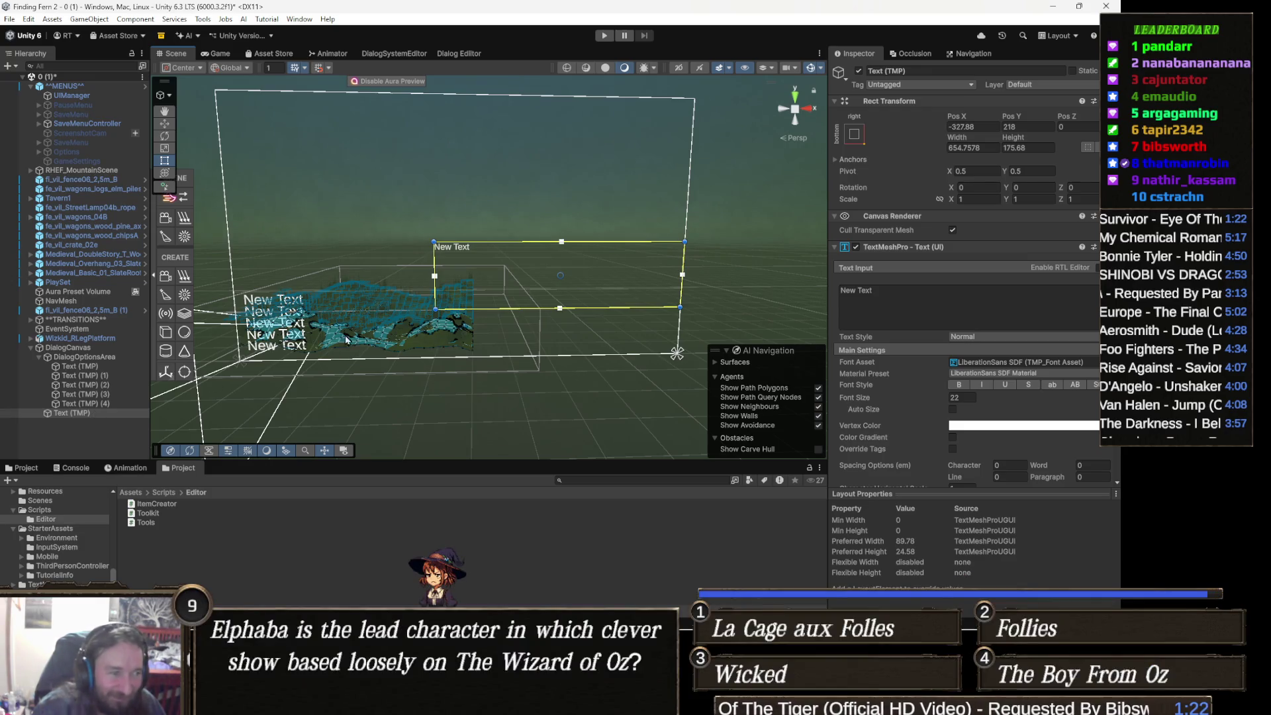
drag(401, 318, 302, 321)
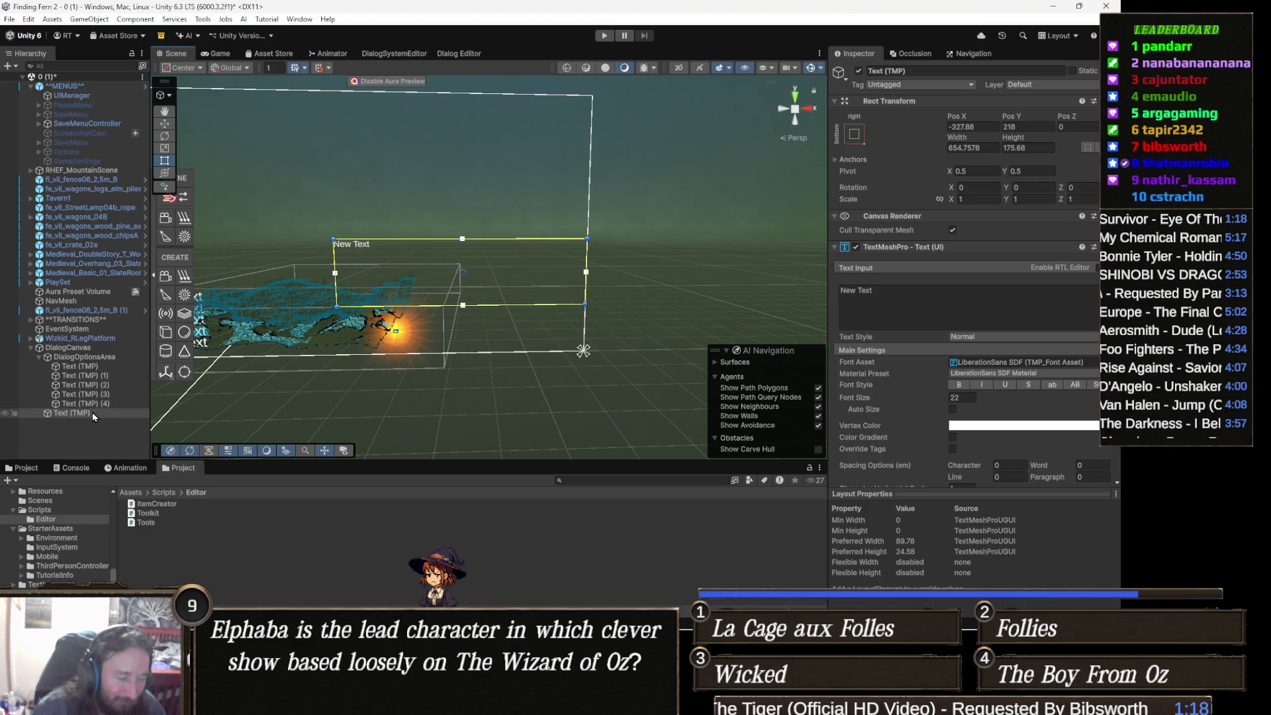
drag(405, 327, 386, 329)
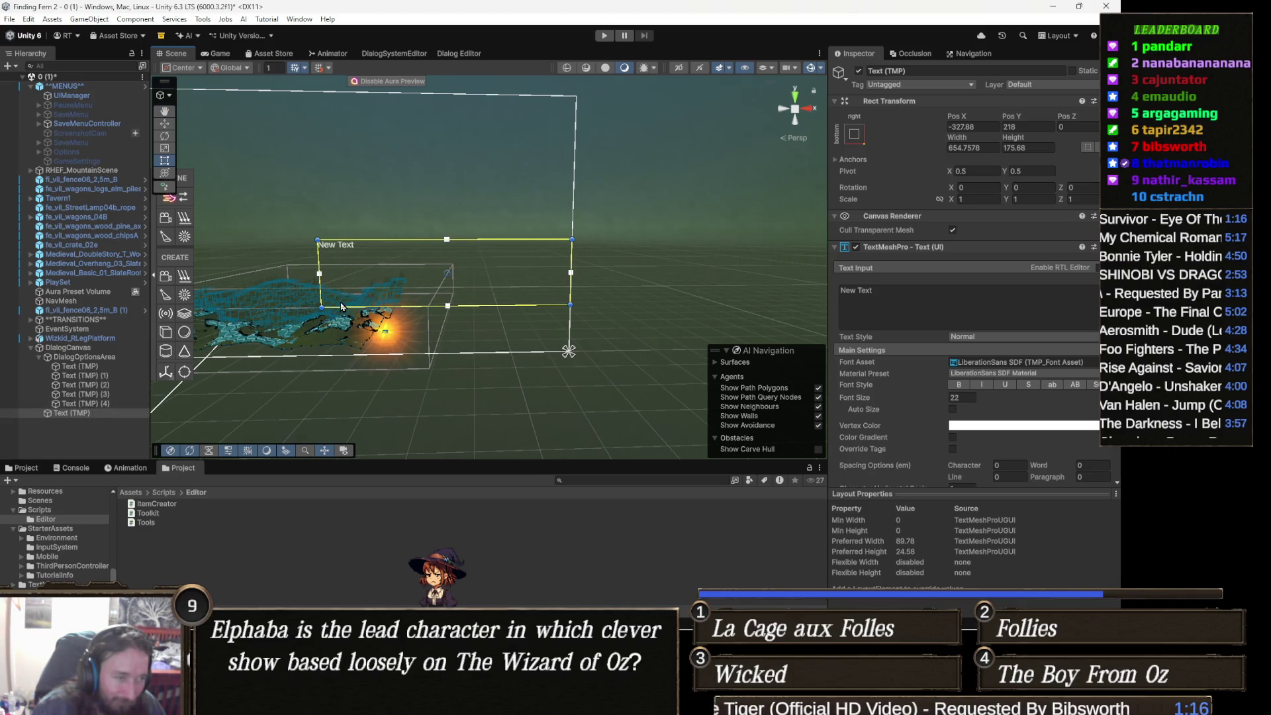
key(ctrl+d)
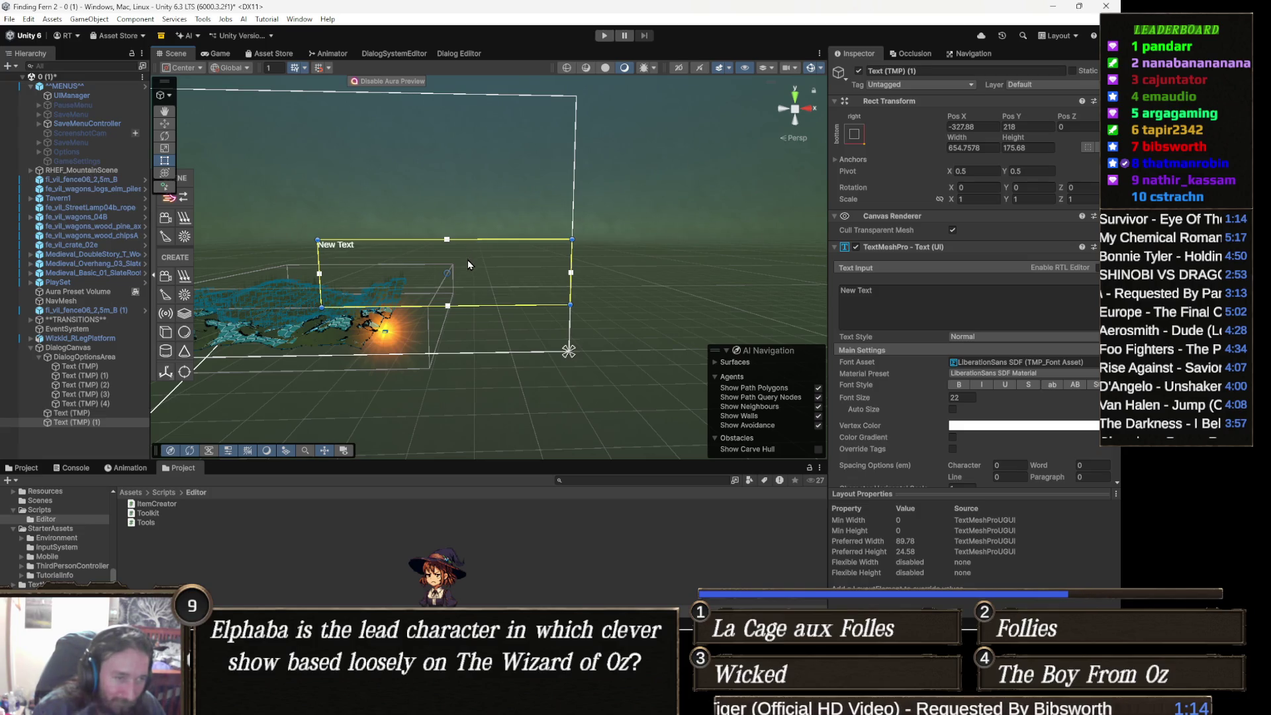
Step: Shrink the copied text to a narrow strip, right-align it, and move it above the grid
mouse_move(318, 308)
mouse_down()
mouse_move(426, 287)
mouse_move(438, 253)
mouse_up()
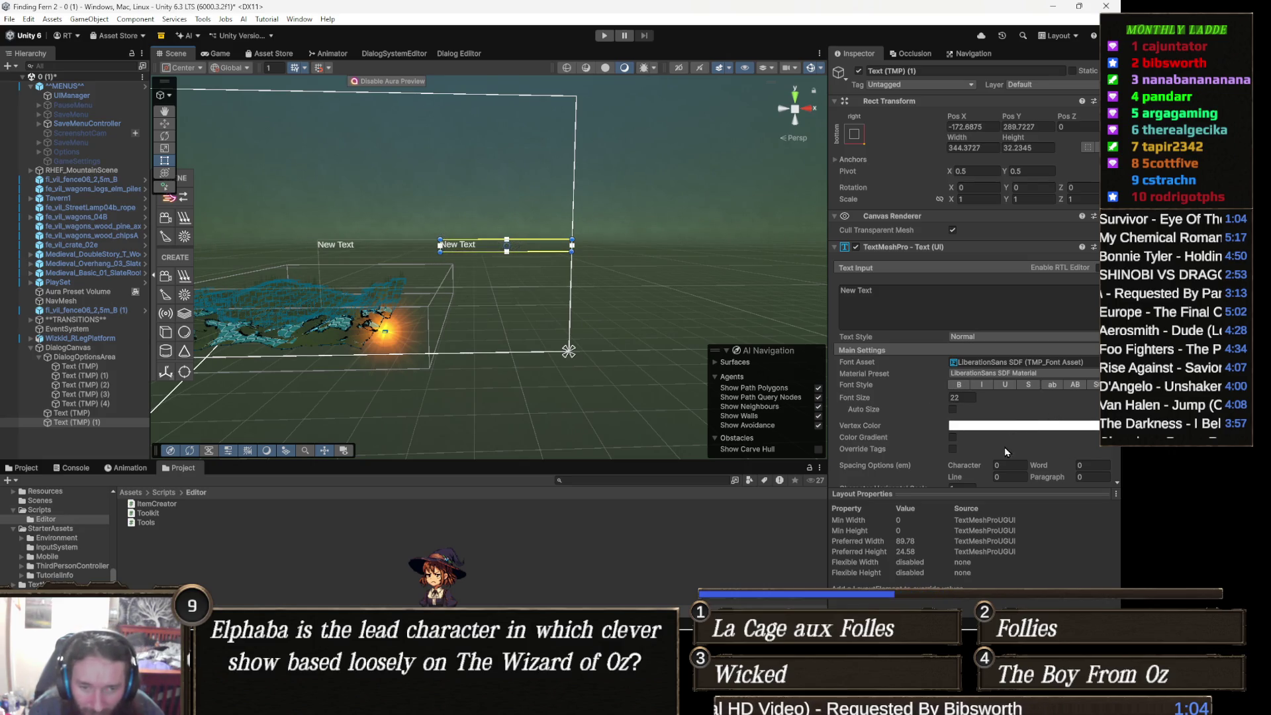
scroll(972, 476, down, 3)
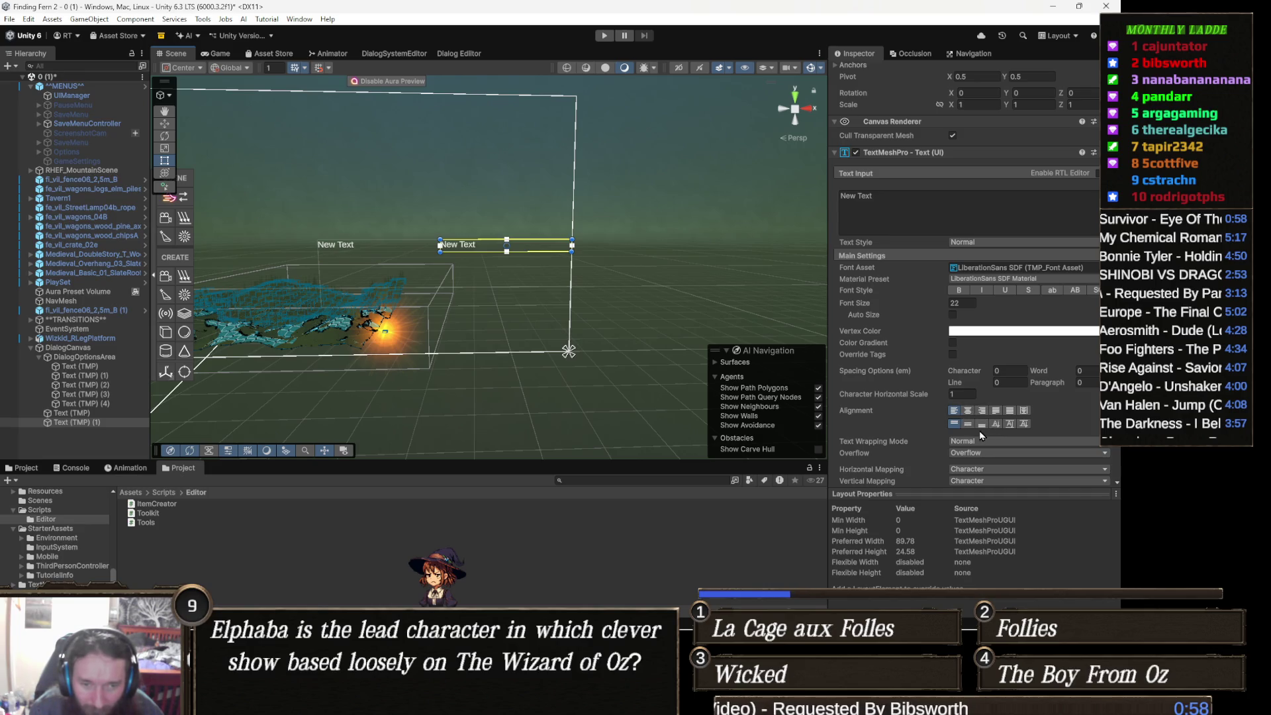
click(981, 411)
scroll(487, 253, up, 5)
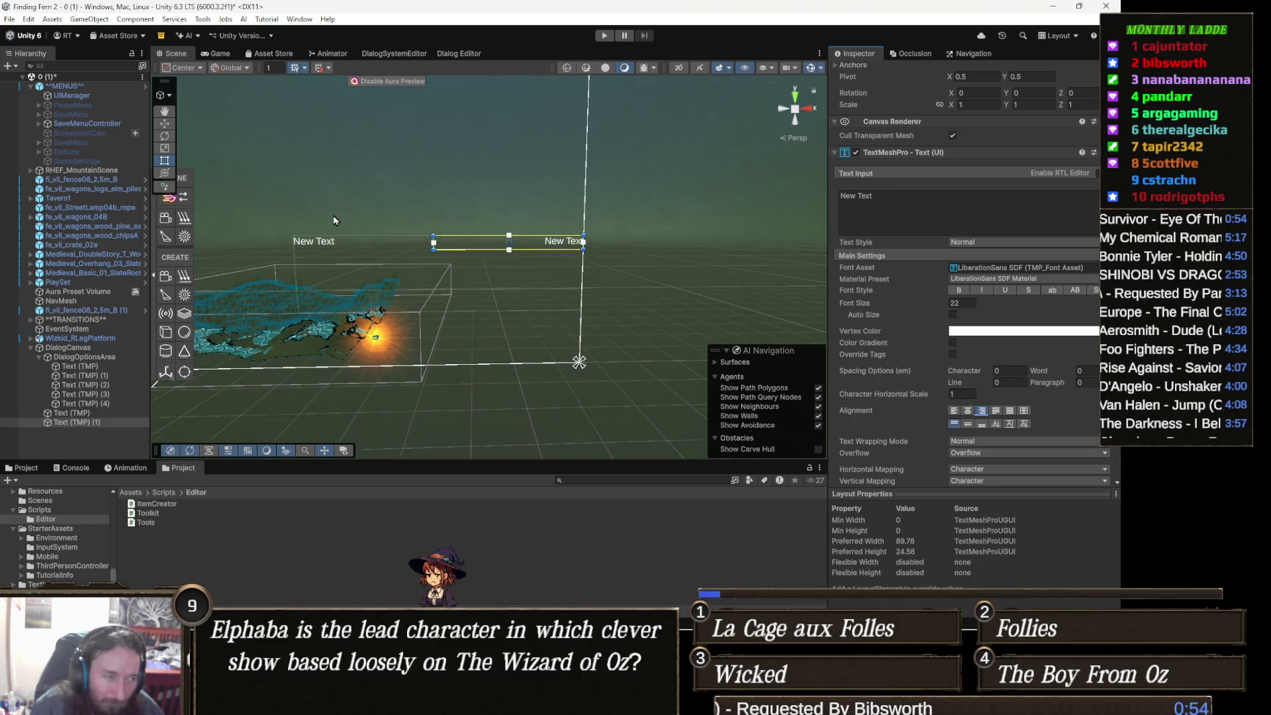
scroll(535, 260, up, 3)
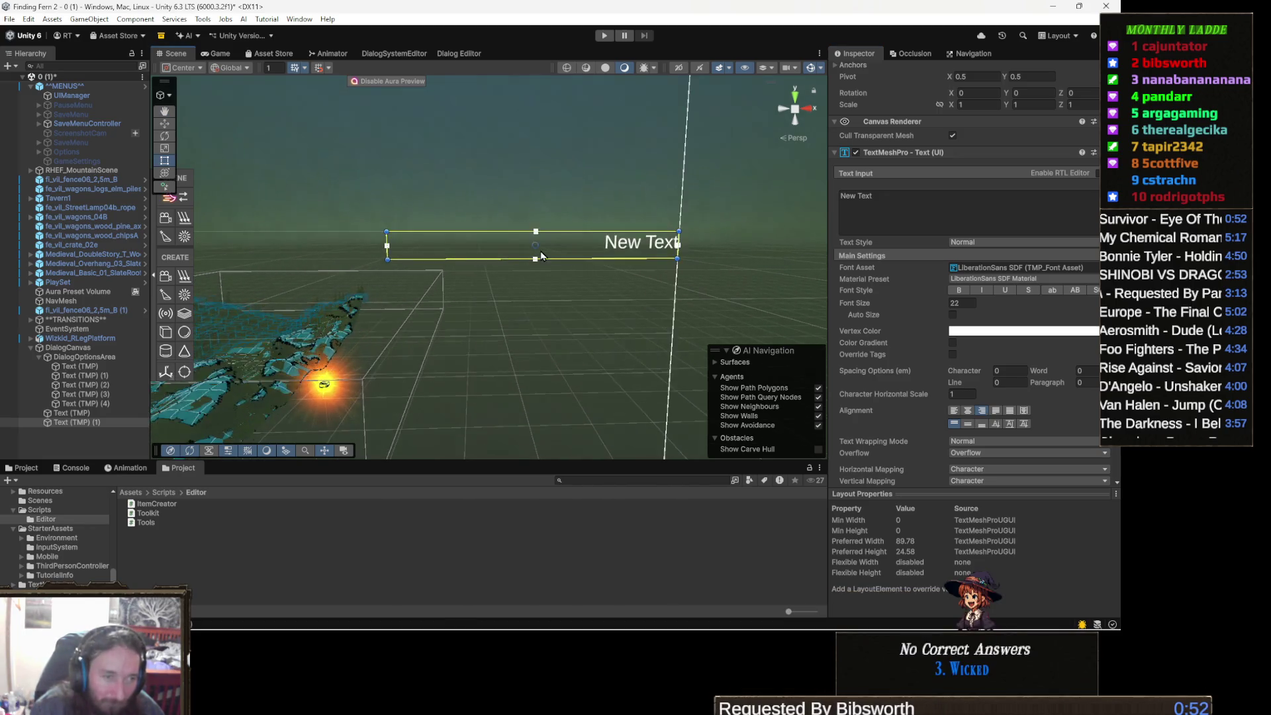
drag(587, 237, 587, 197)
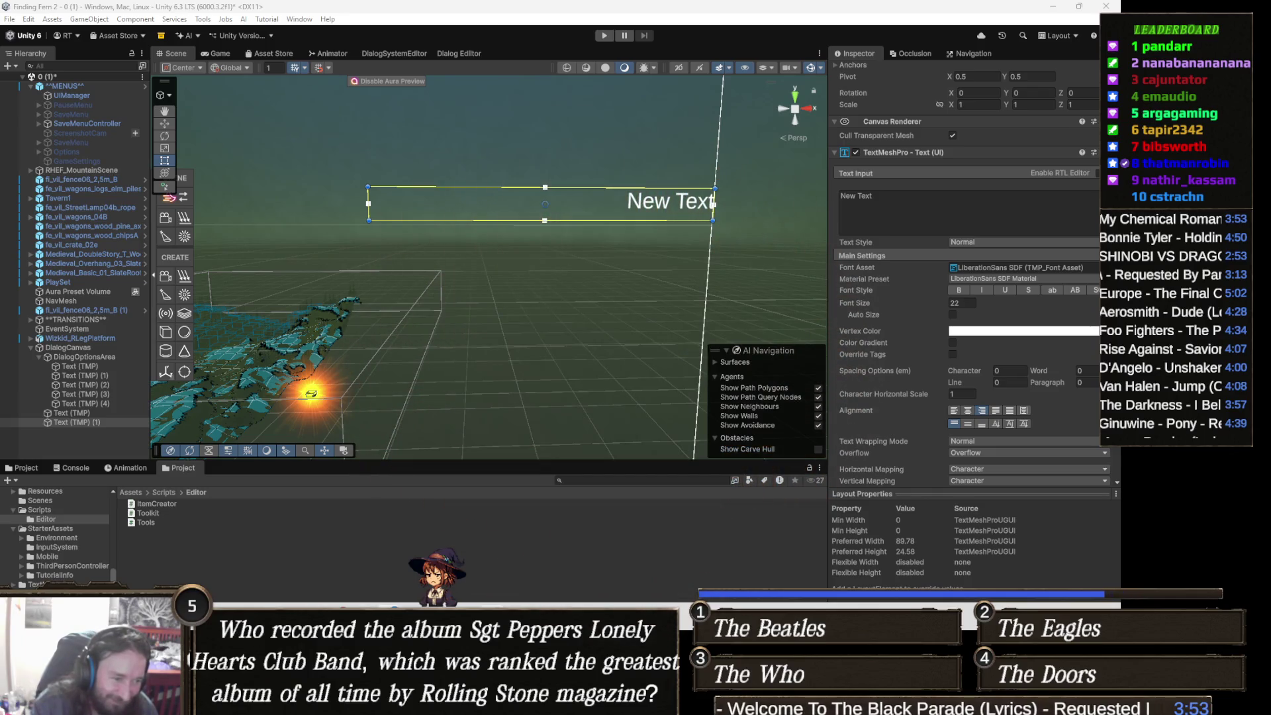
mouse_move(389, 703)
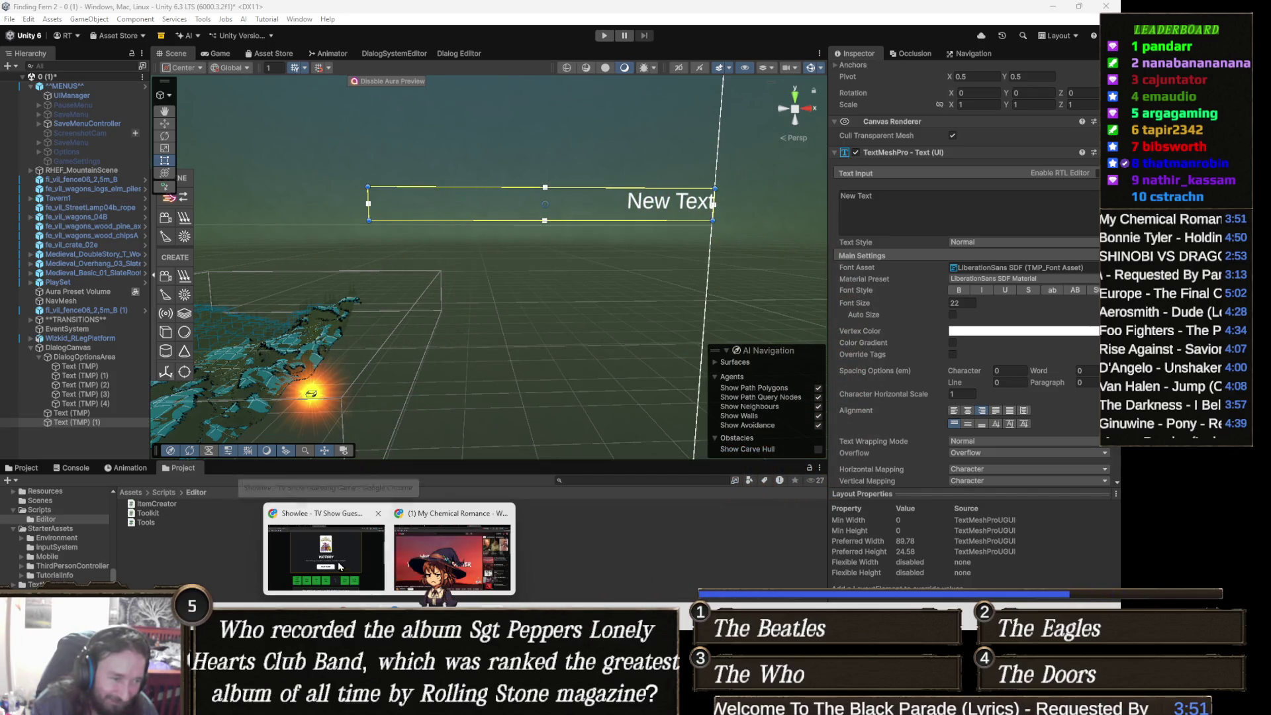
Step: Bring the browser back to Gamedle and start the next round after Stardew Valley
click(339, 565)
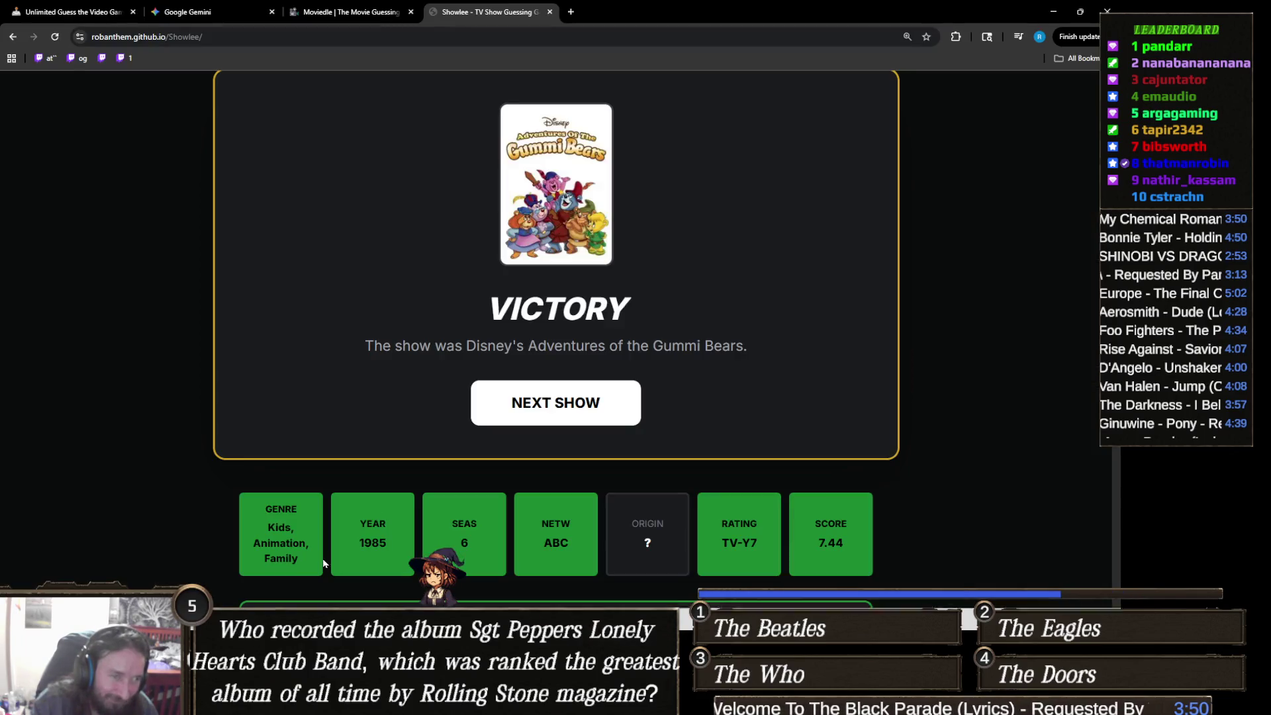
click(74, 12)
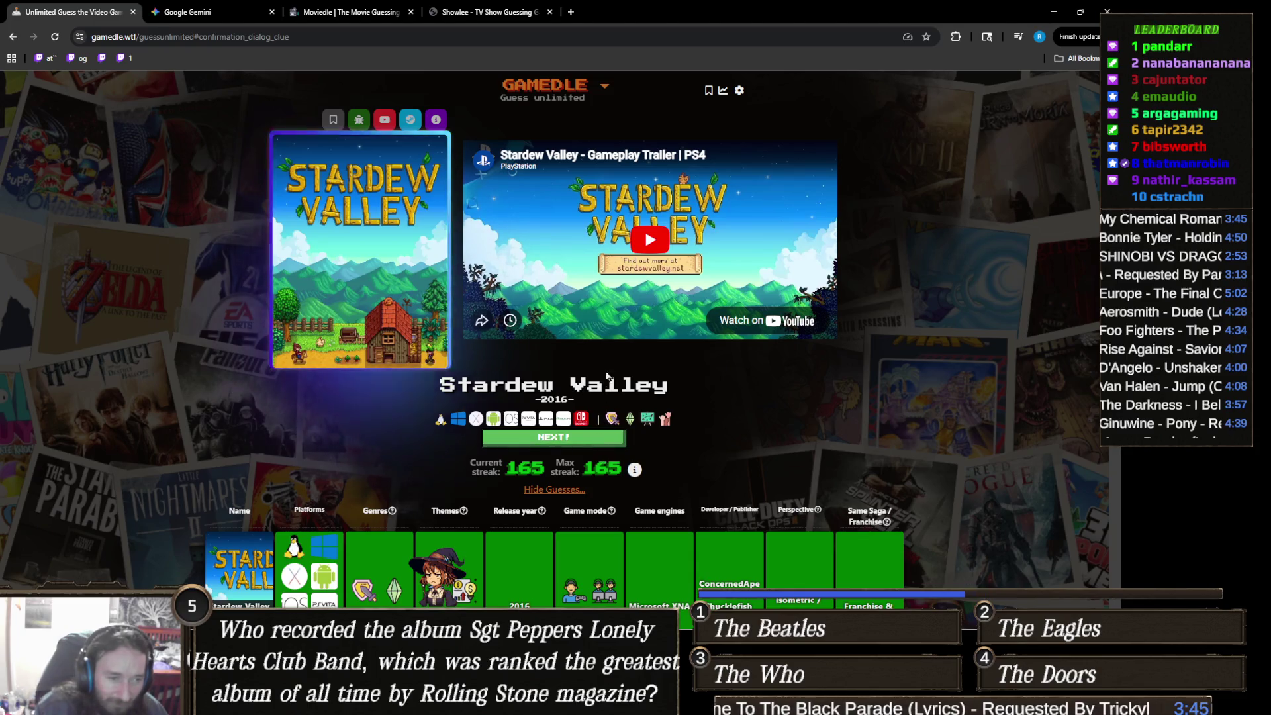
key(Return)
Step: Guess Dishonored as the round's first game
click(585, 243)
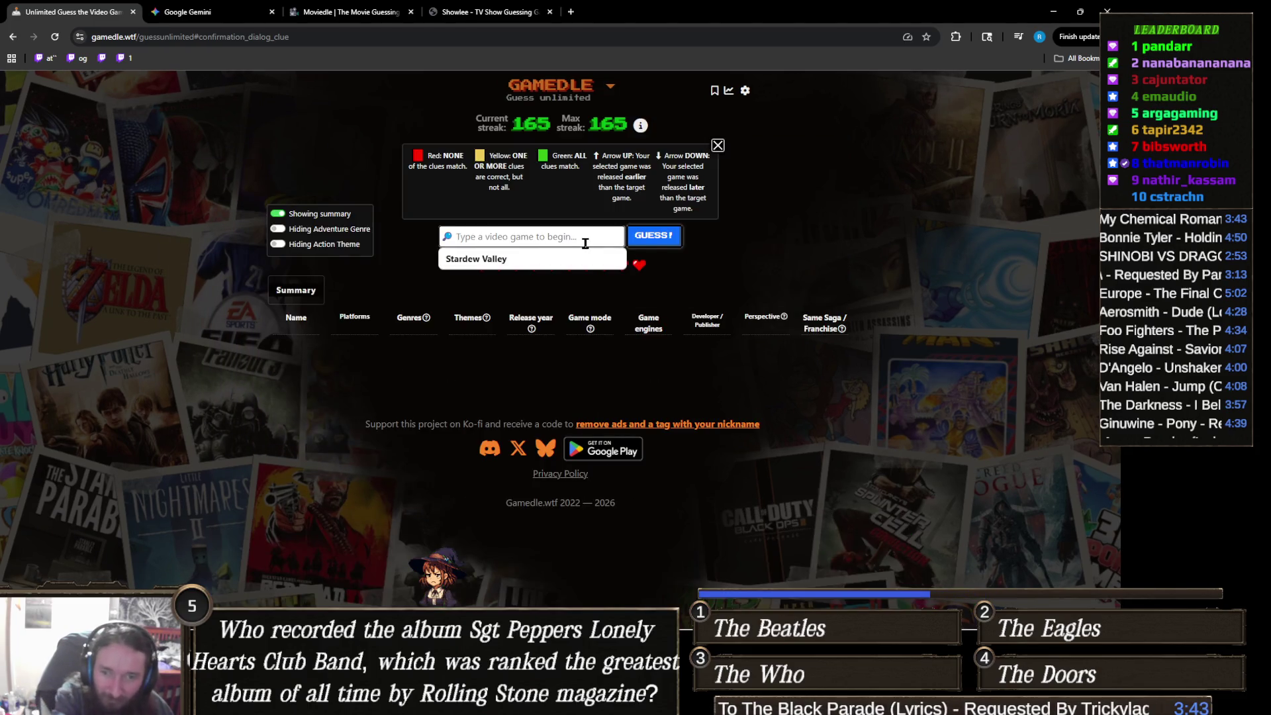
text(dish)
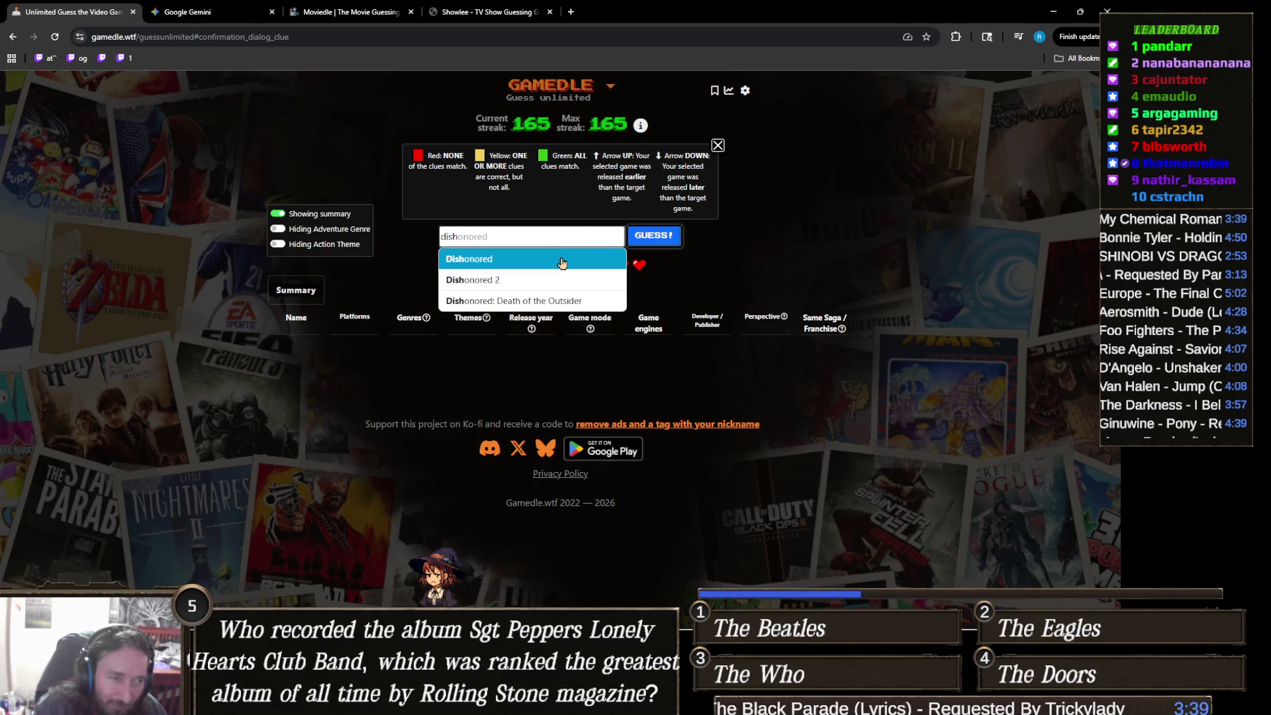
click(567, 258)
click(659, 239)
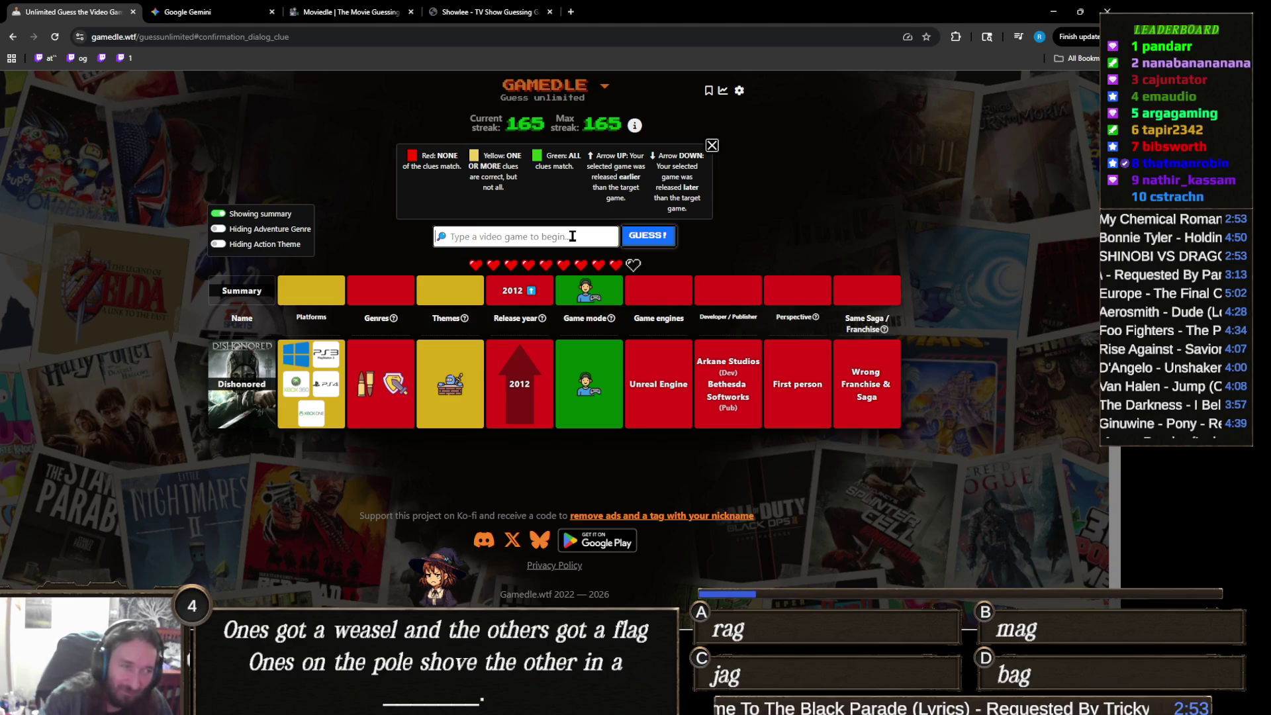
Step: Guess Assassin's Creed Revelations from the 'assassin's creed' suggestions
text(assassin's creed)
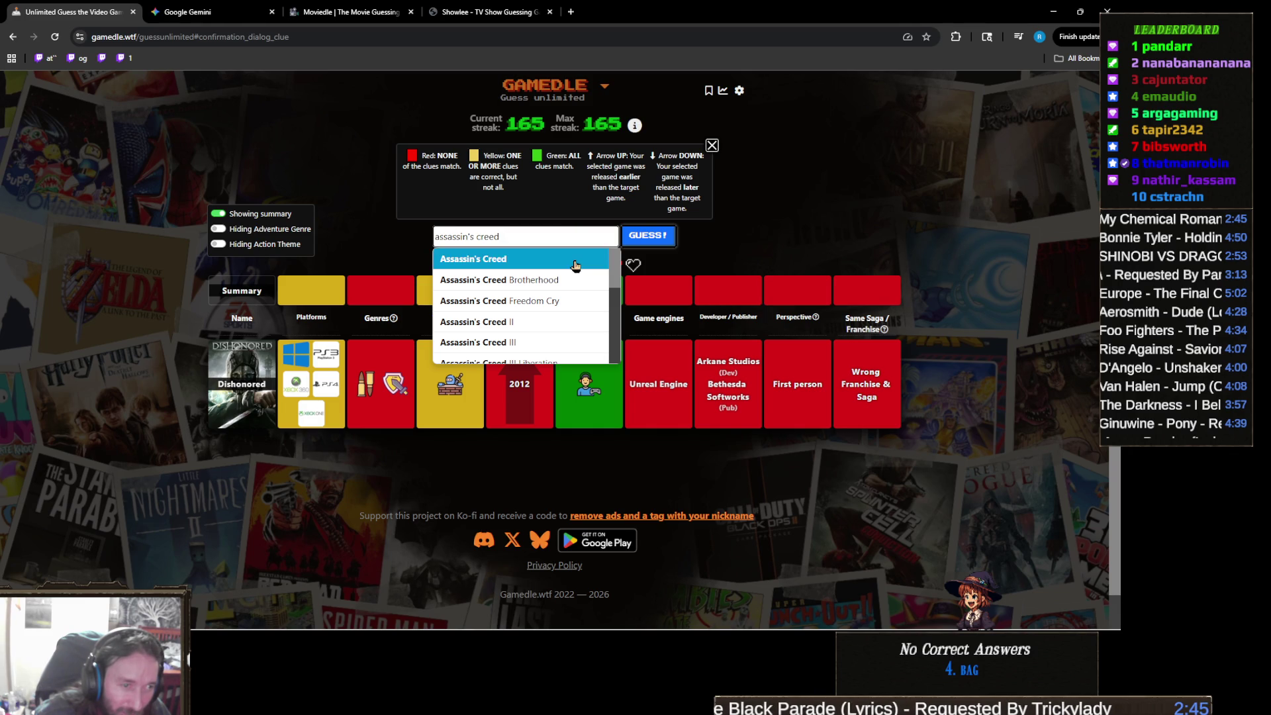
scroll(573, 265, down, 2)
scroll(574, 267, down, 2)
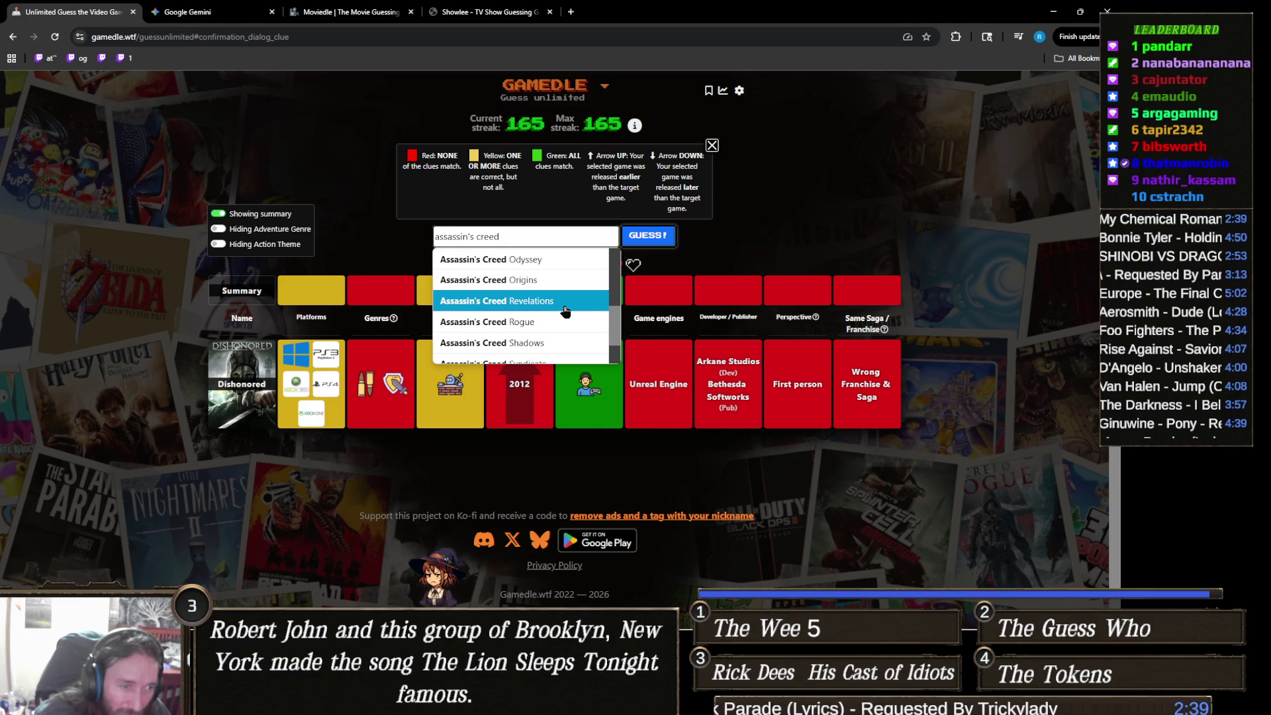
click(564, 301)
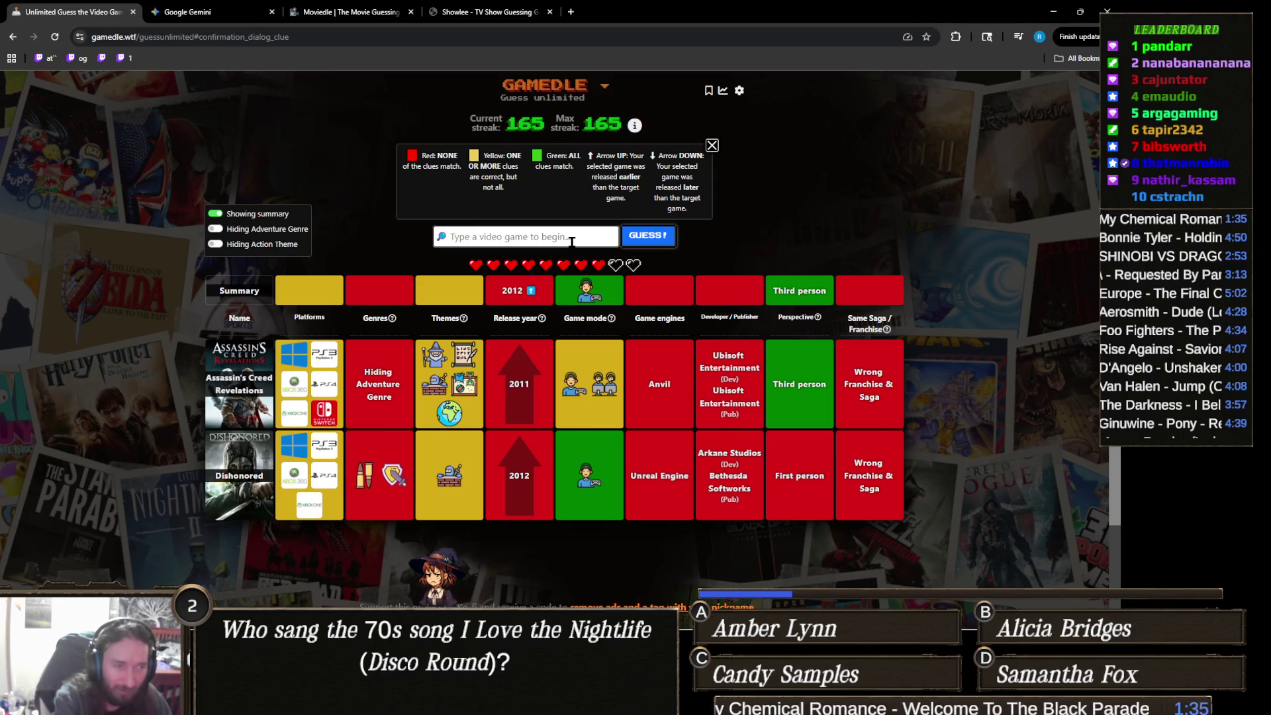
Step: Enter A Plague Tale: Innocence in the guess field, then select it for replacement
text(plague tale)
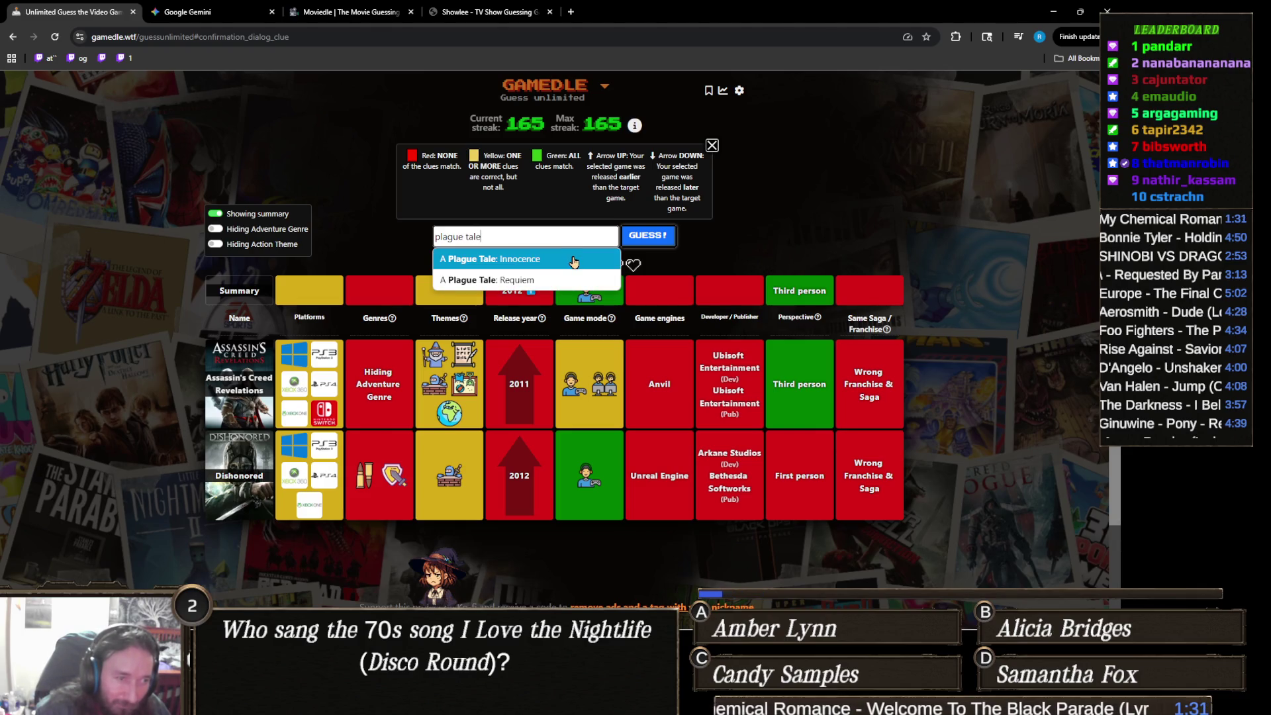
click(573, 260)
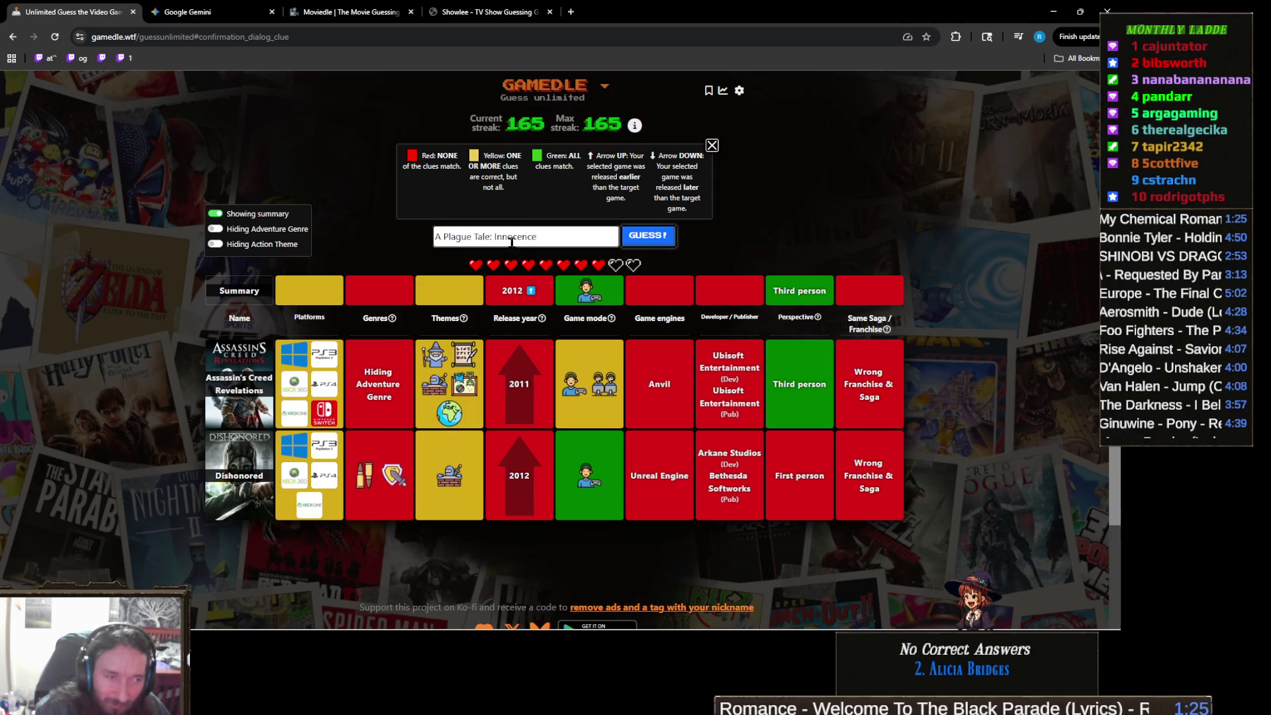
triple_click(562, 240)
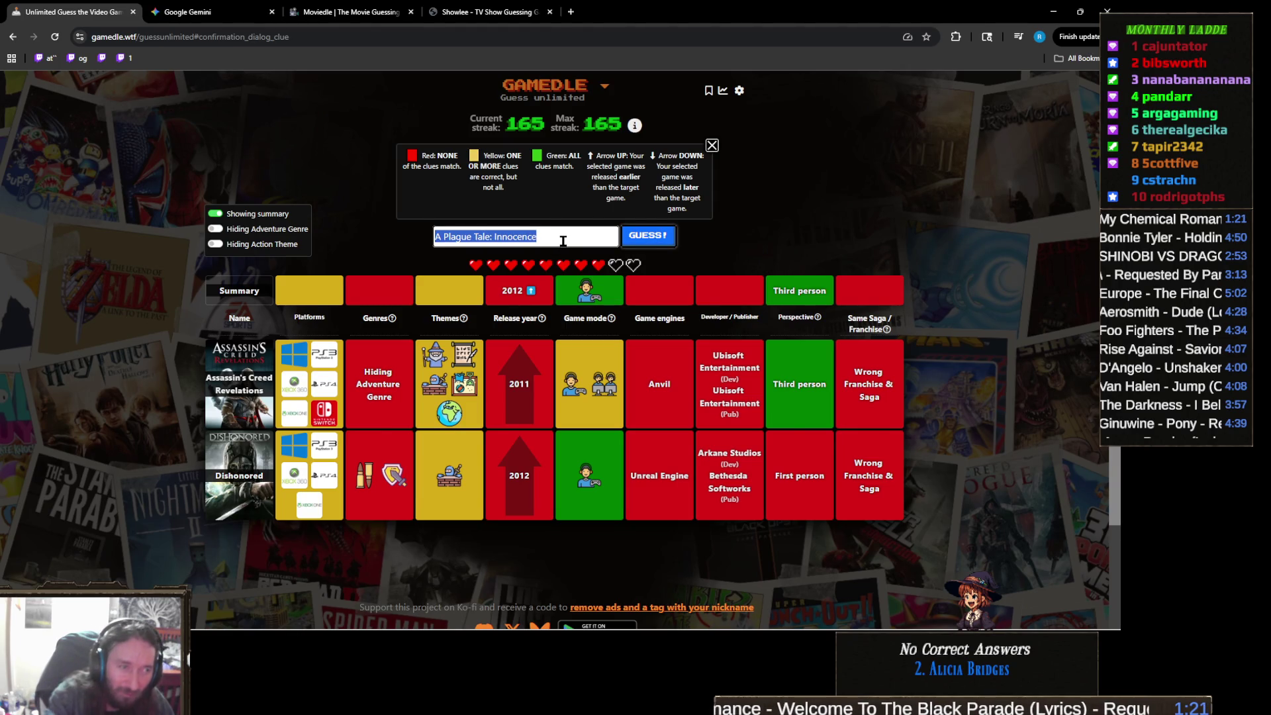
Step: Replace the entry with Detroit: Become Human and submit it as the third guess
text(detroit become)
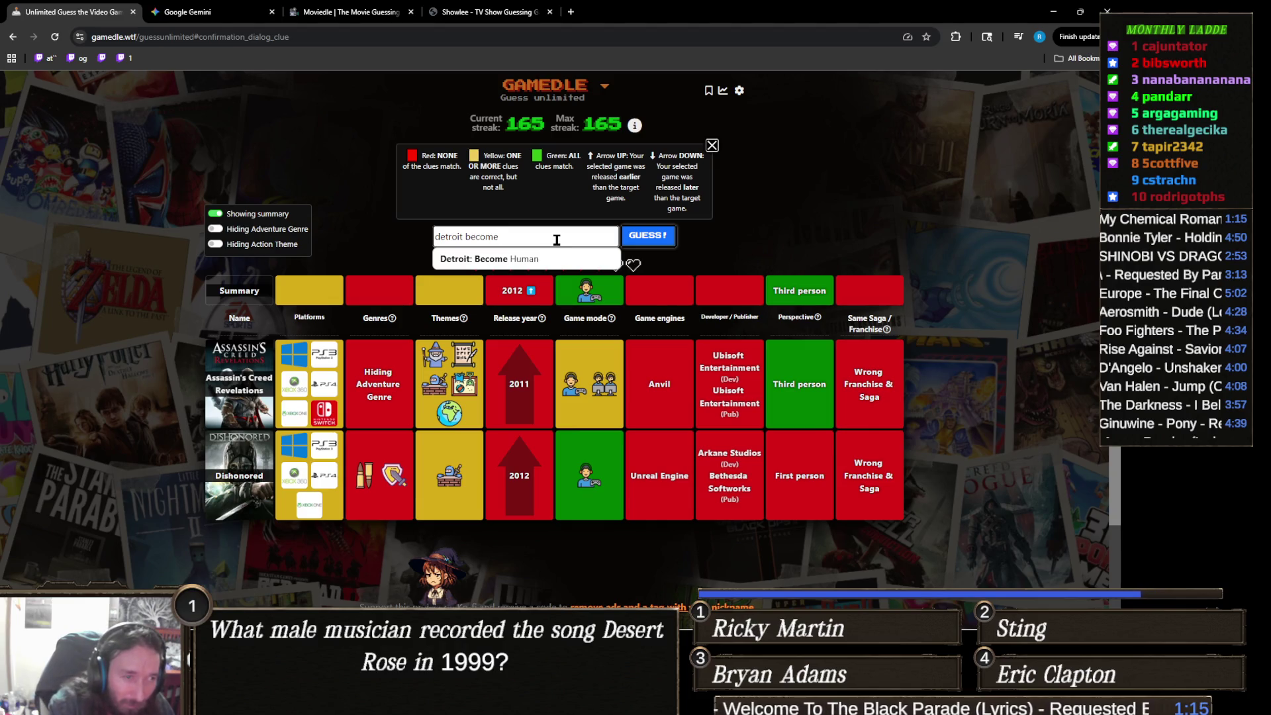
click(570, 259)
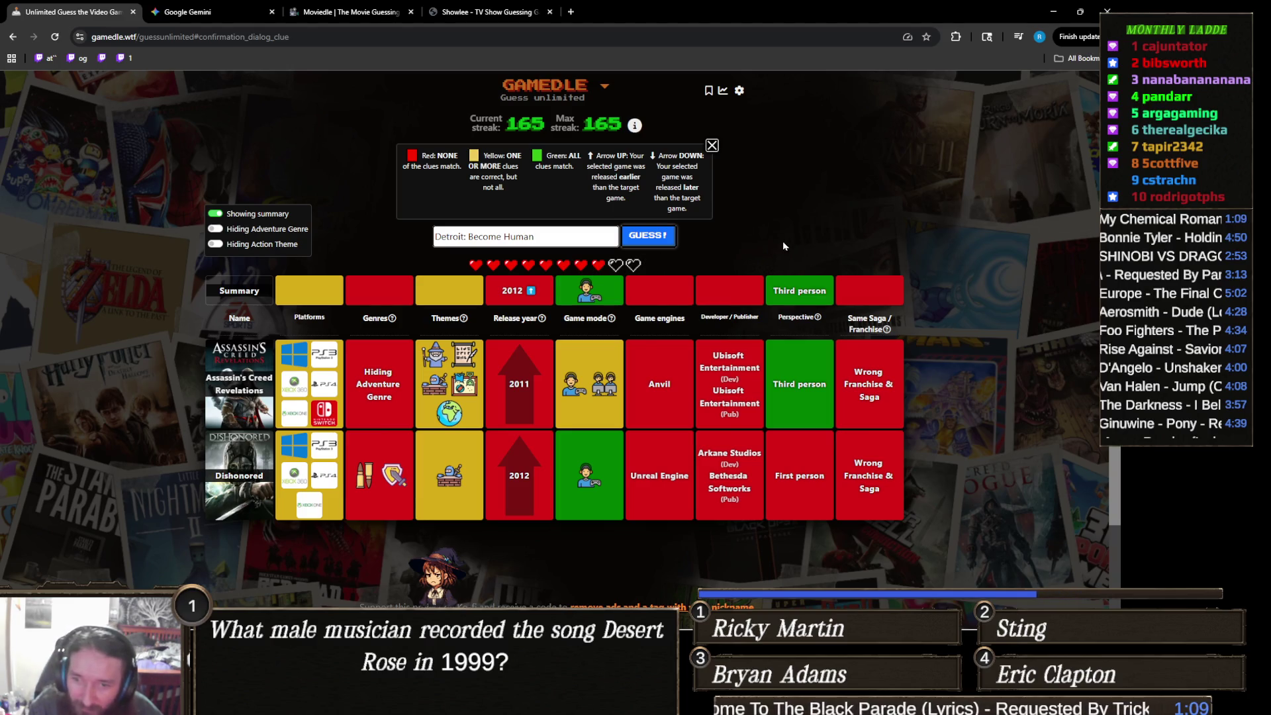
click(662, 241)
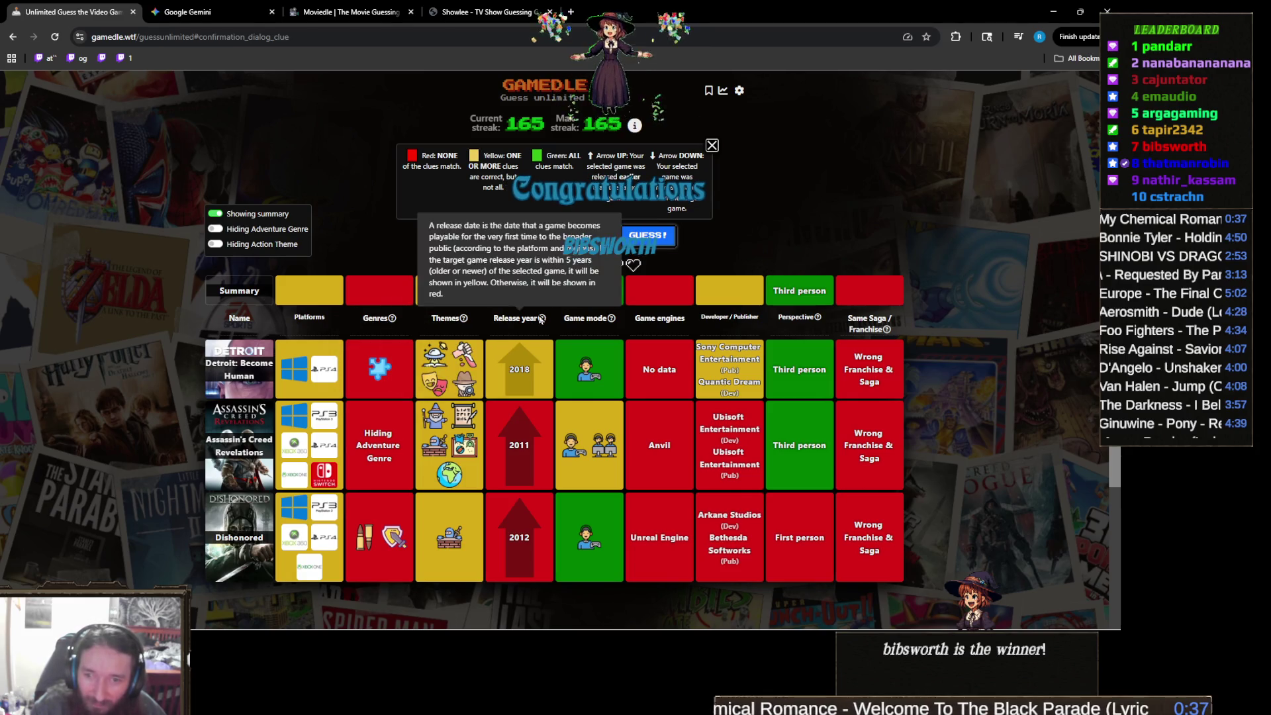
Step: Guess Styx: Master of Shadows as the fourth game and check the Perspective summary
click(531, 240)
text(styx)
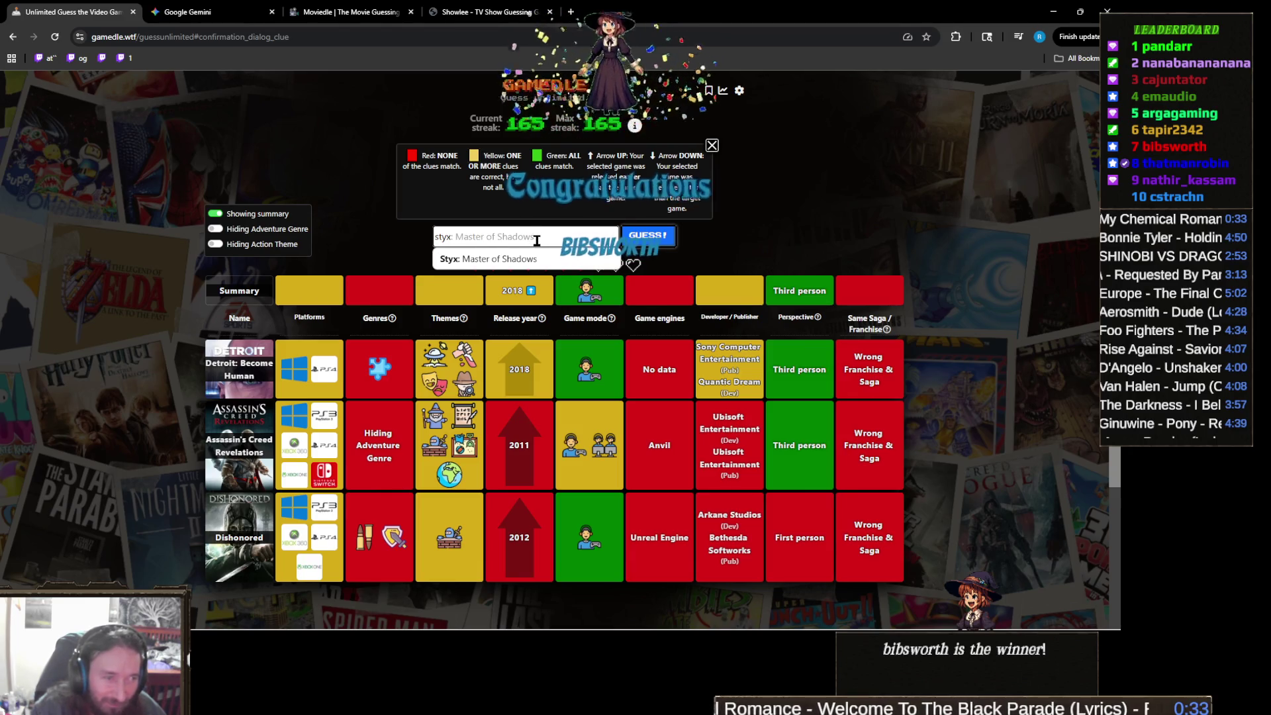
click(542, 258)
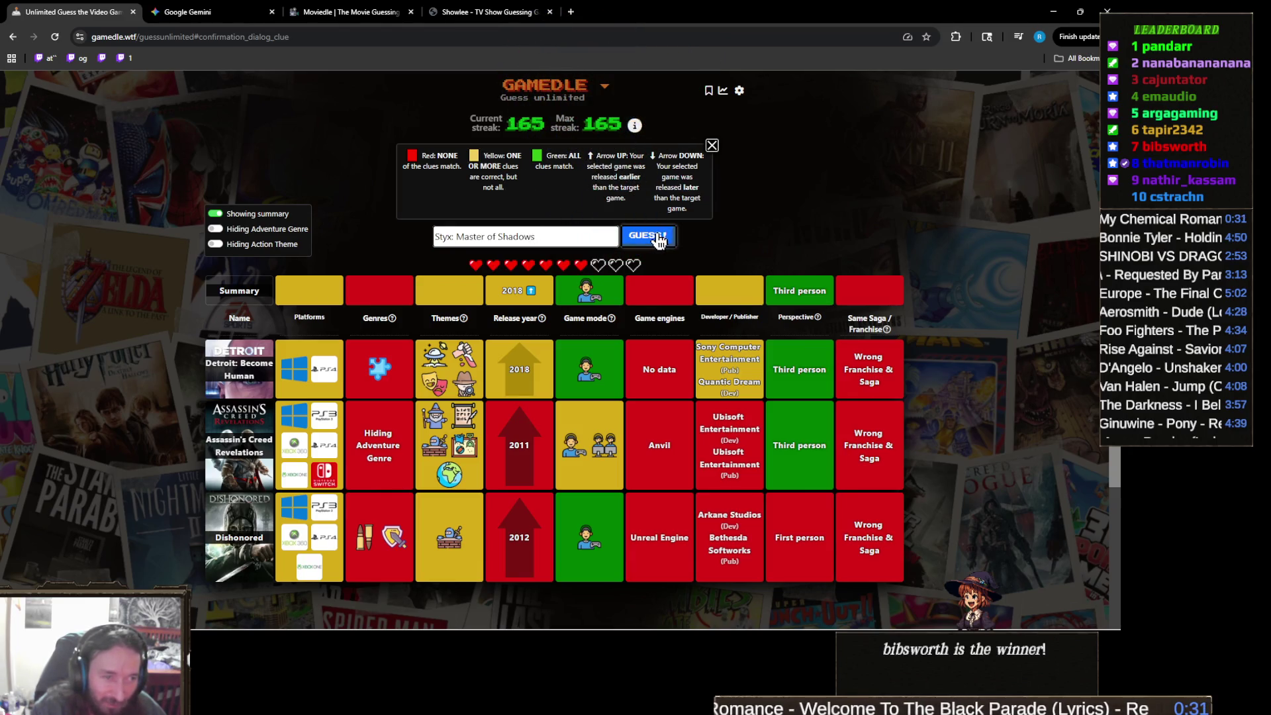
click(657, 239)
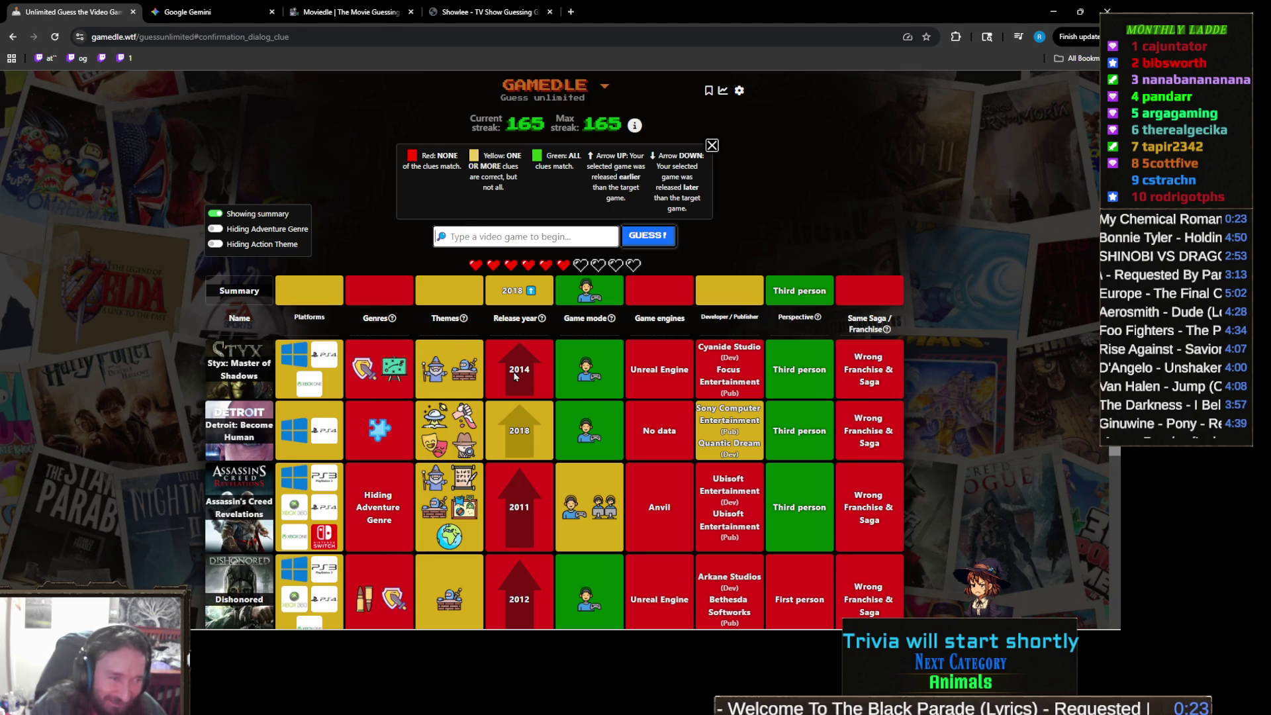
mouse_move(363, 387)
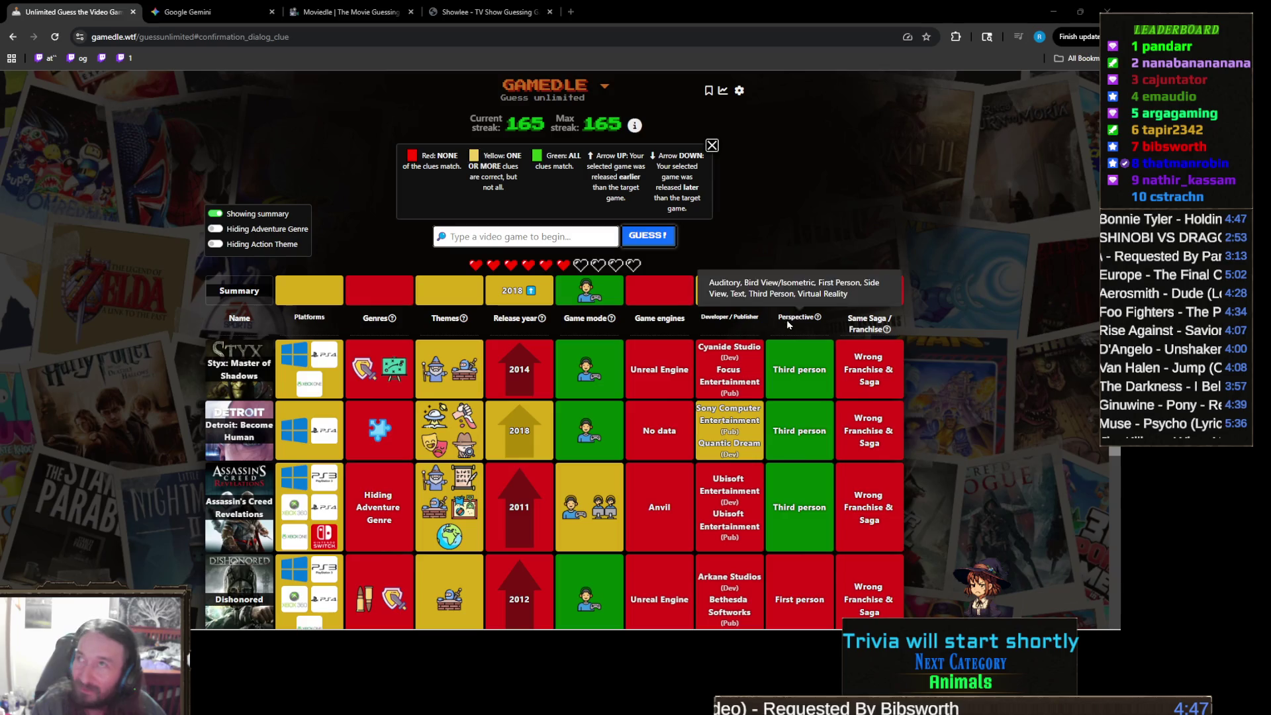
click(512, 233)
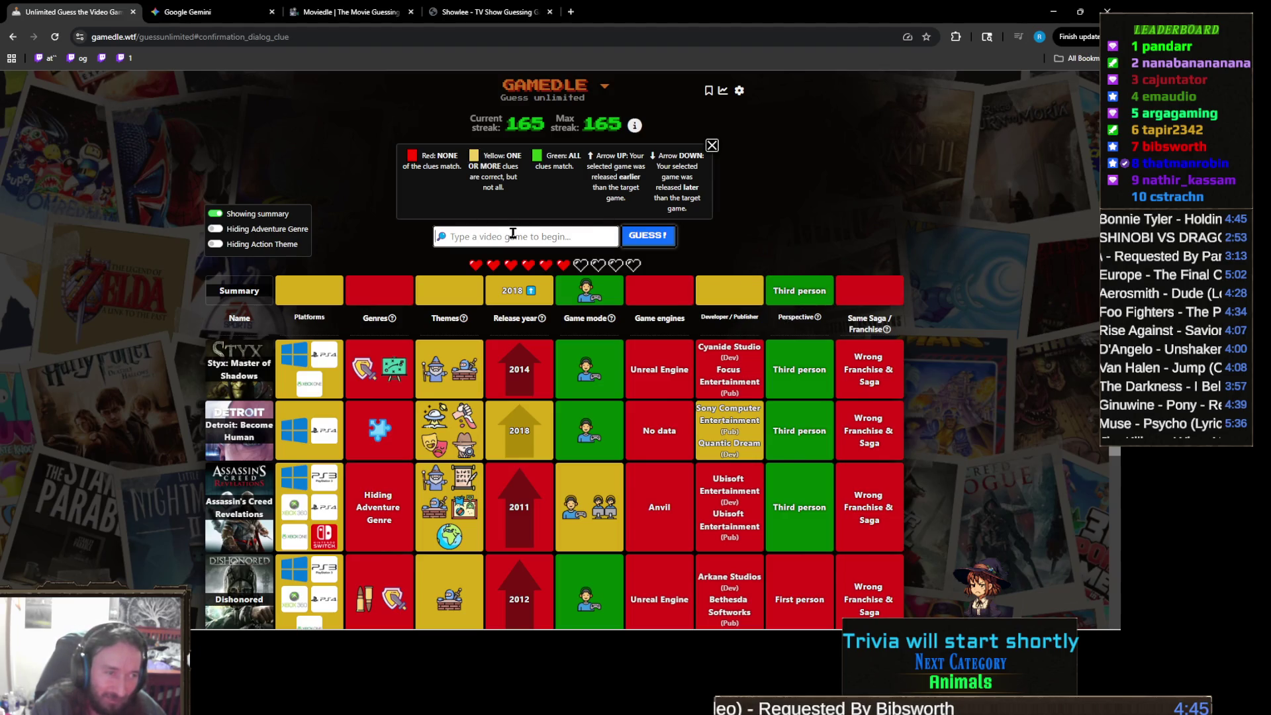
Step: Discard the 'styx' and 'aragami' entries and guess Returnal instead
text(styx)
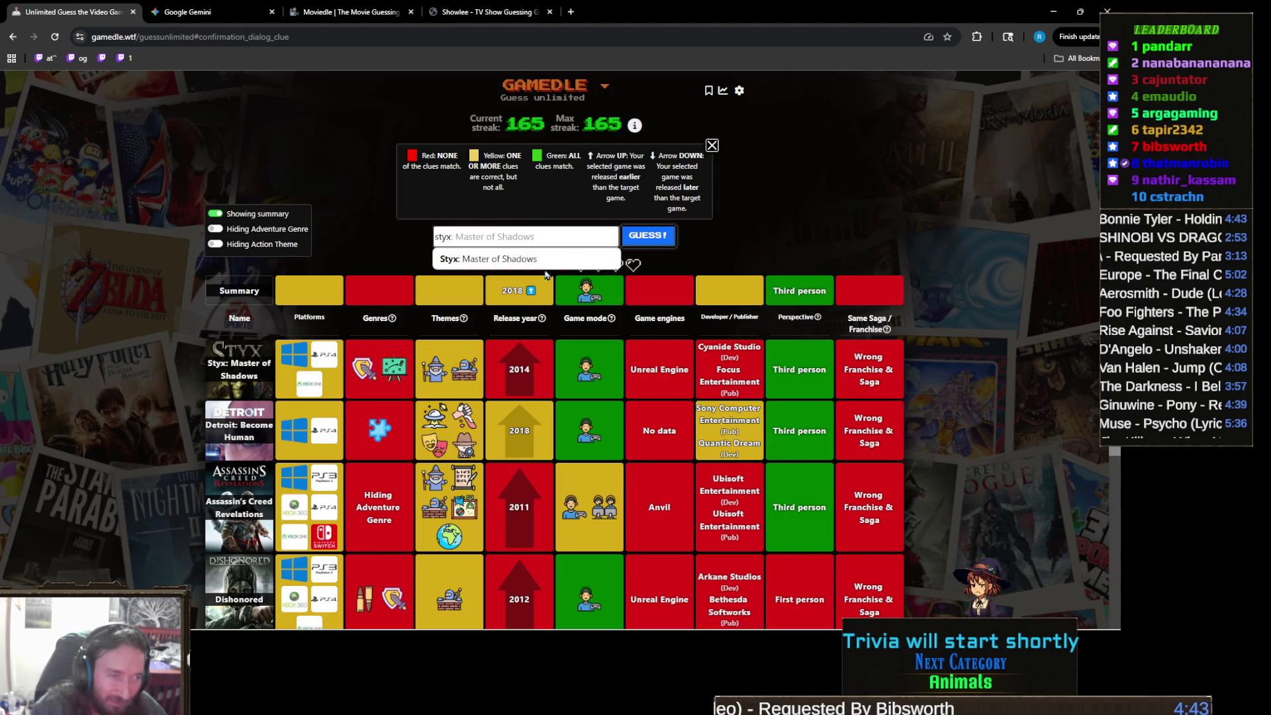
key(ctrl+a)
key(BackSpace)
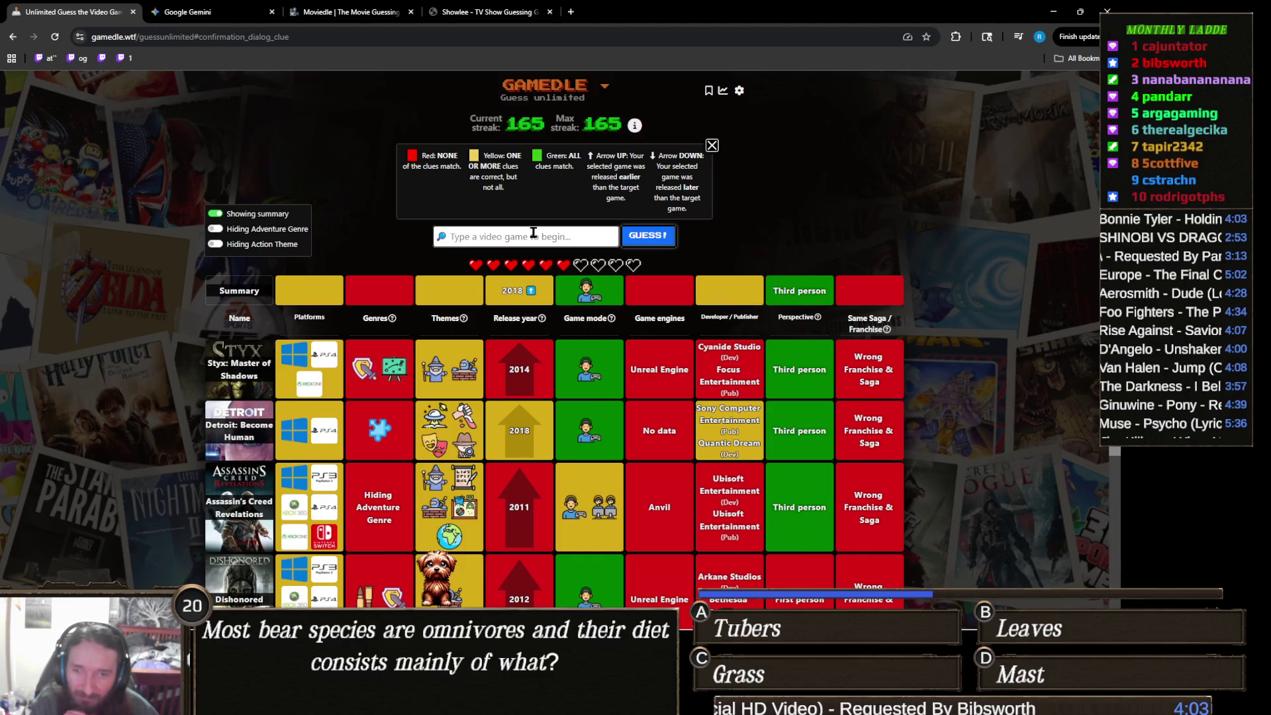
click(532, 232)
text(aragami)
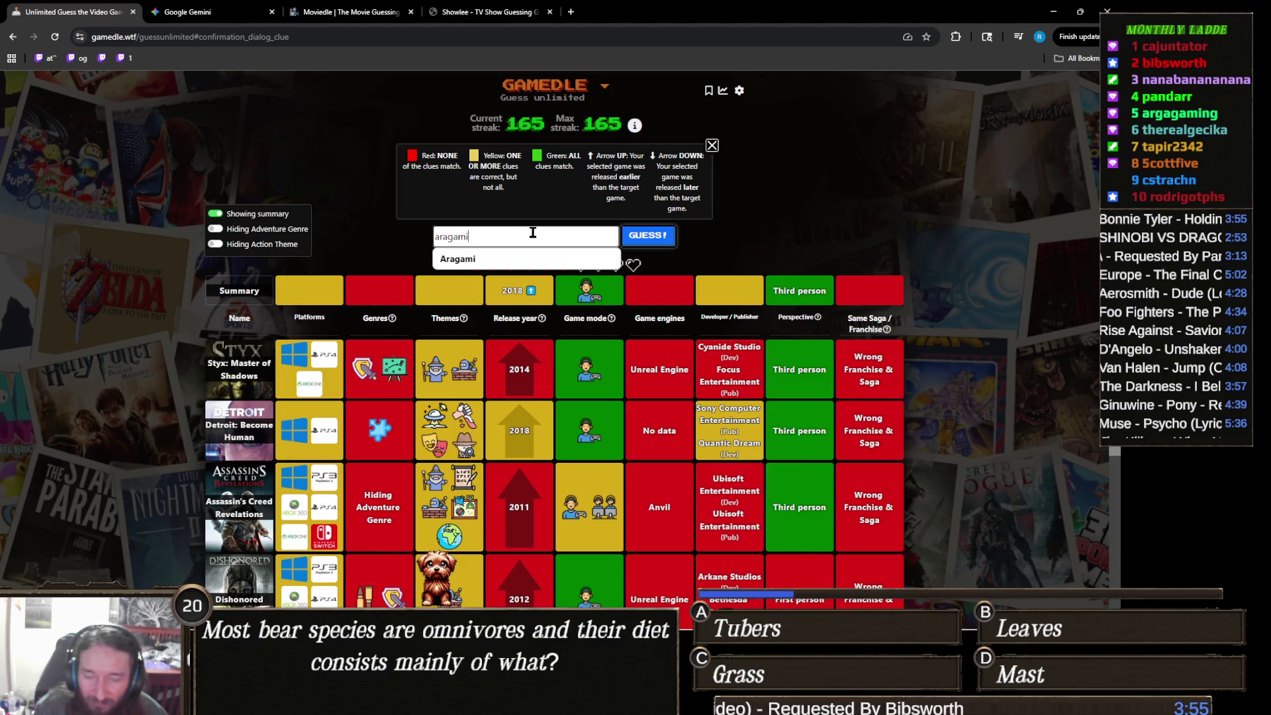
double_click(532, 227)
text(returnal)
click(658, 244)
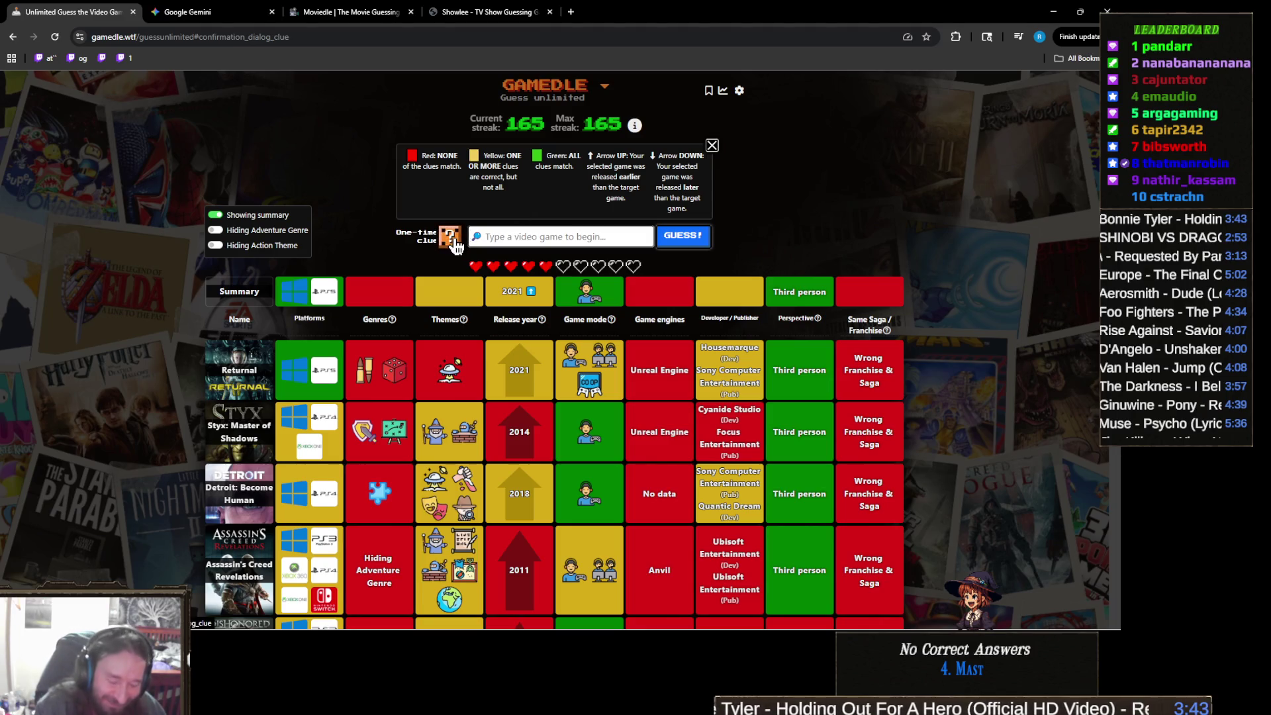
Step: Use the one-time clue to reveal the target game's genres
click(452, 240)
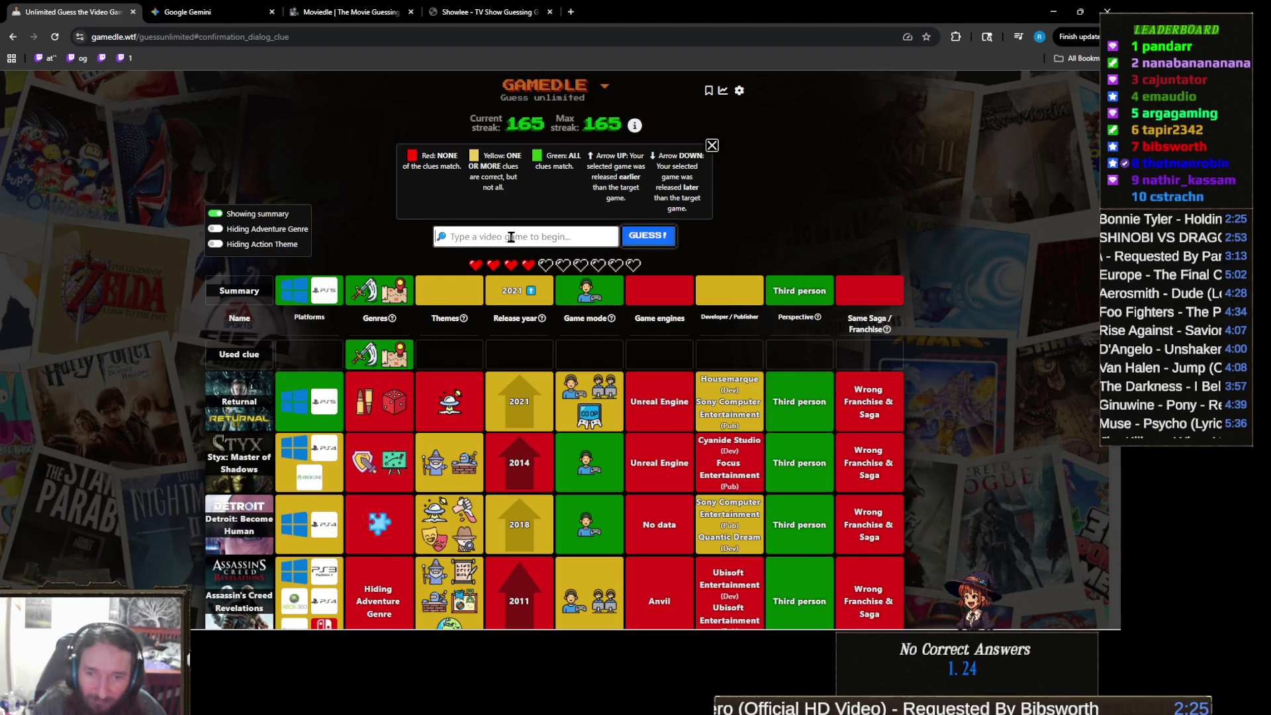
Step: Guess Ghost of Yotei as the sixth game
text(gho)
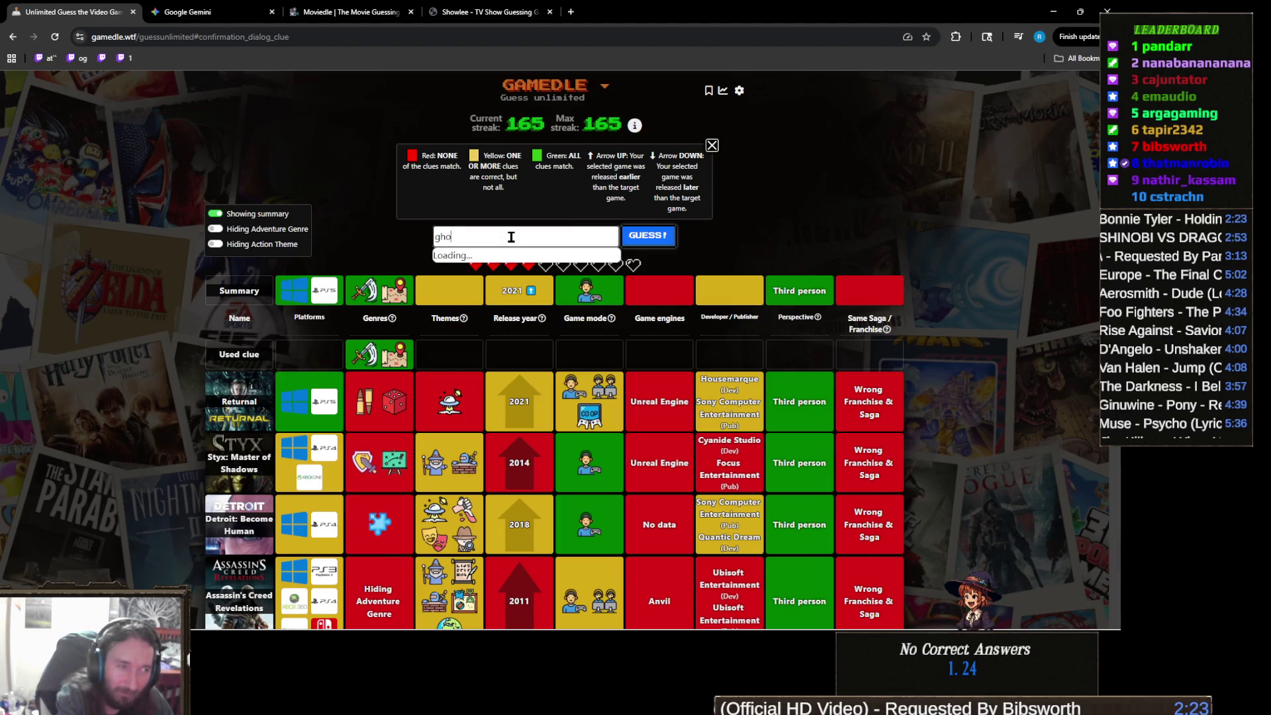
text(st of yotei)
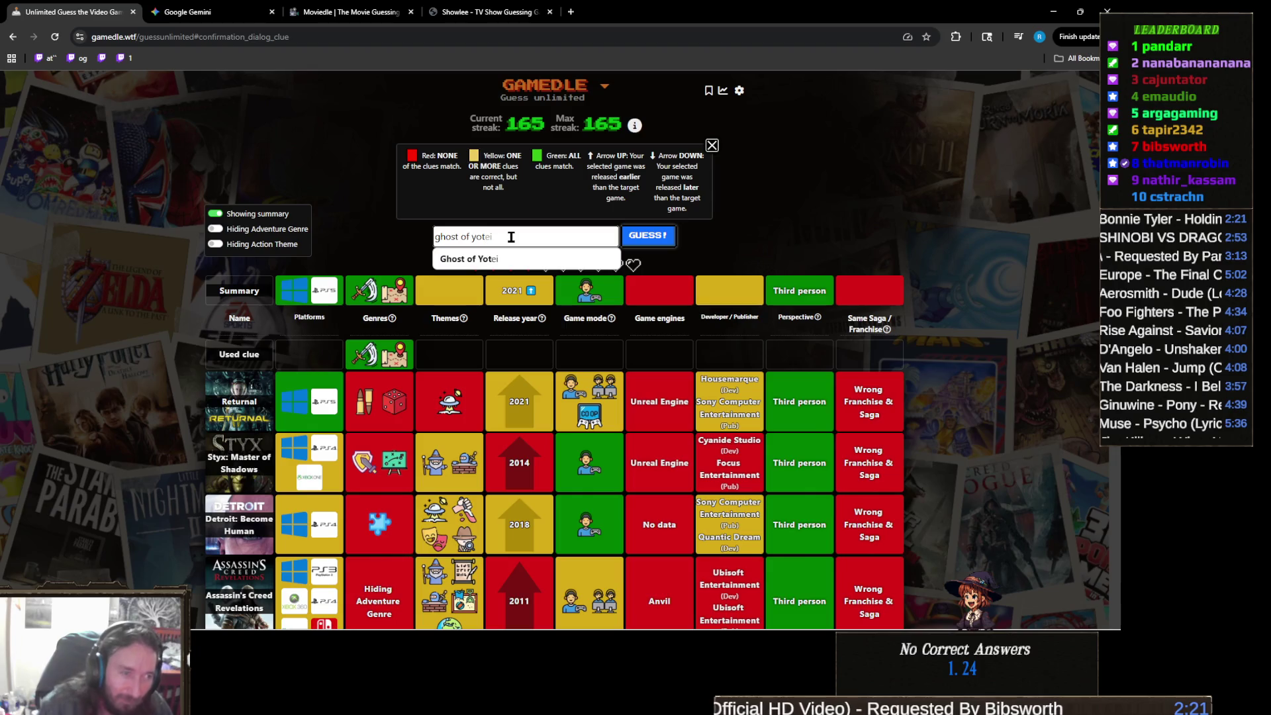
click(515, 260)
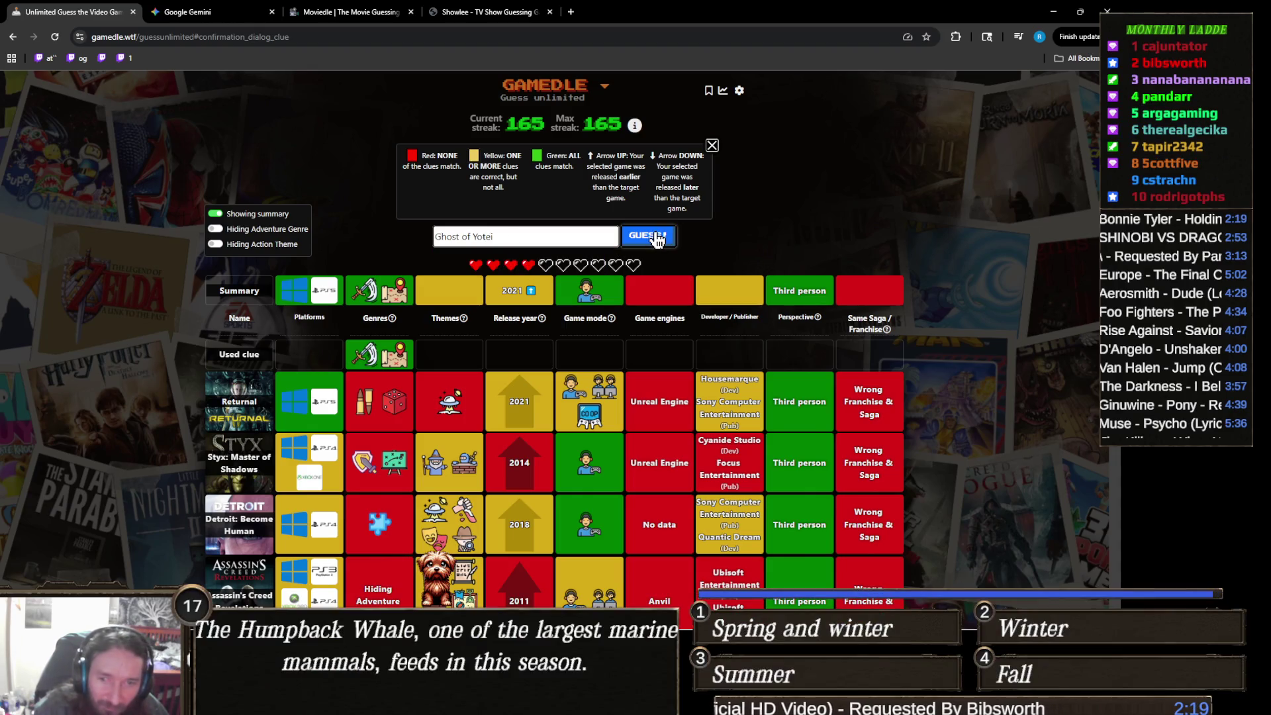
scroll(509, 324, down, 5)
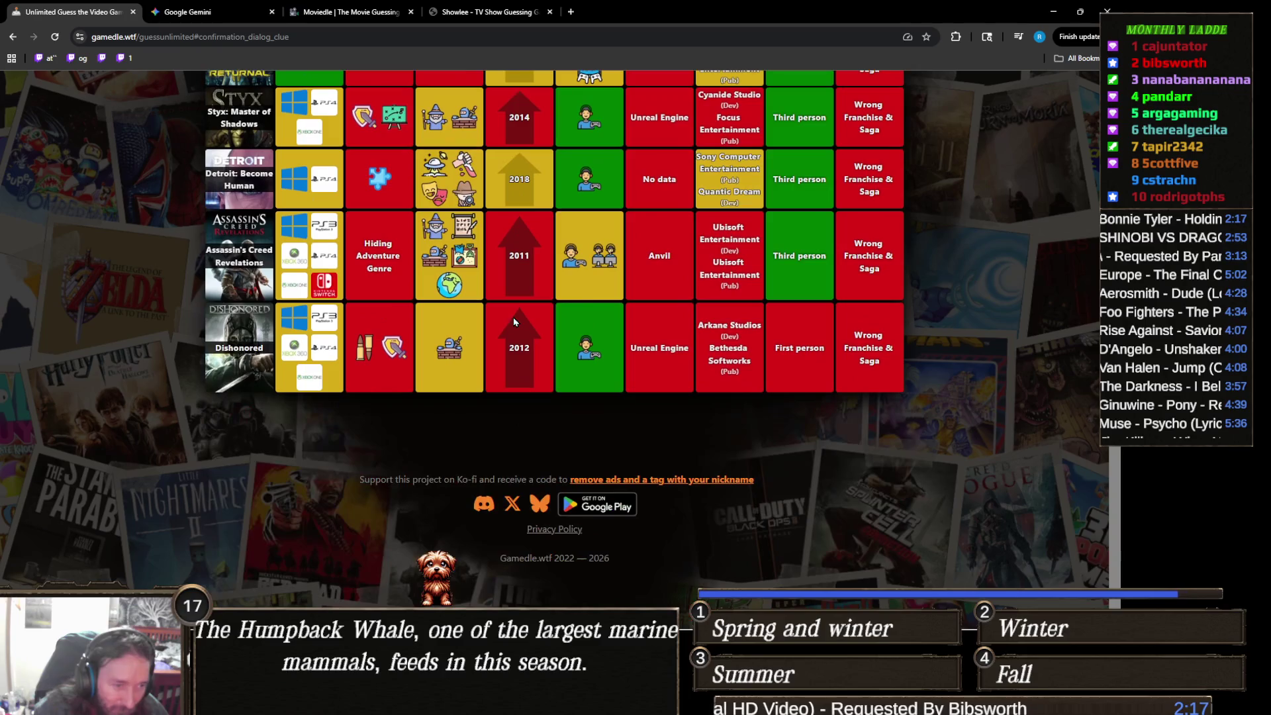
scroll(455, 356, up, 3)
scroll(455, 356, up, 3)
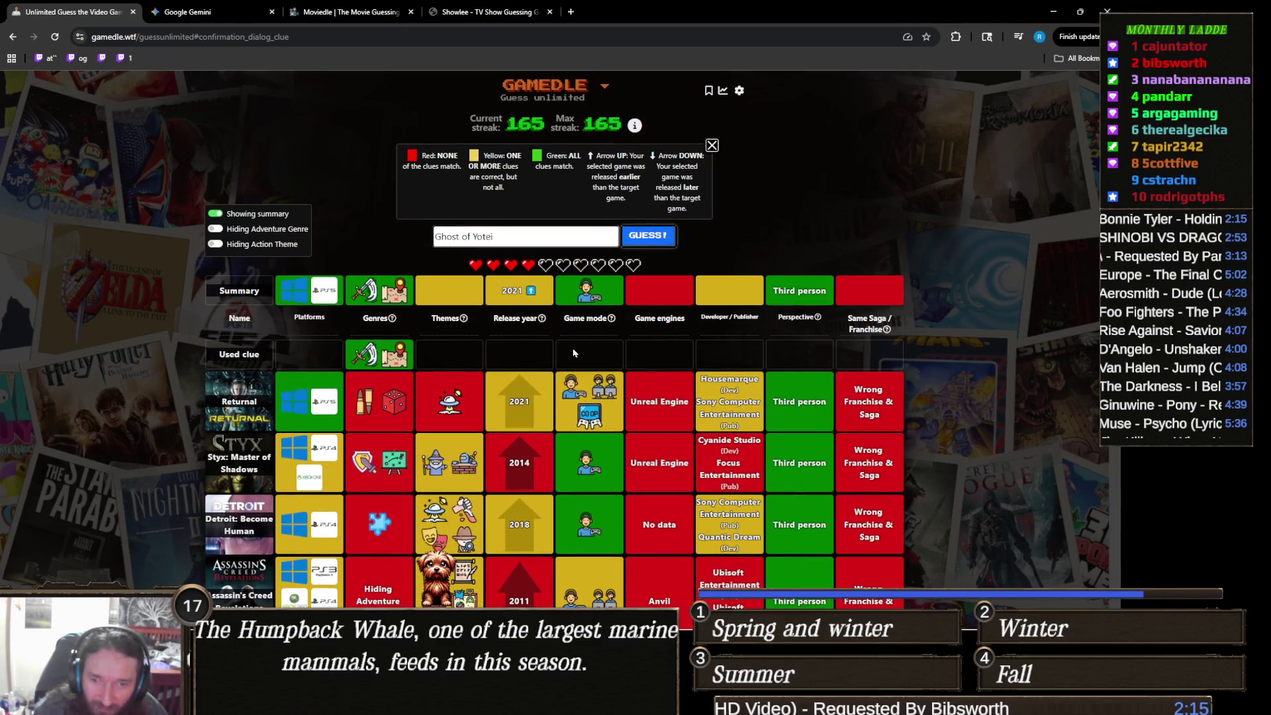
click(652, 236)
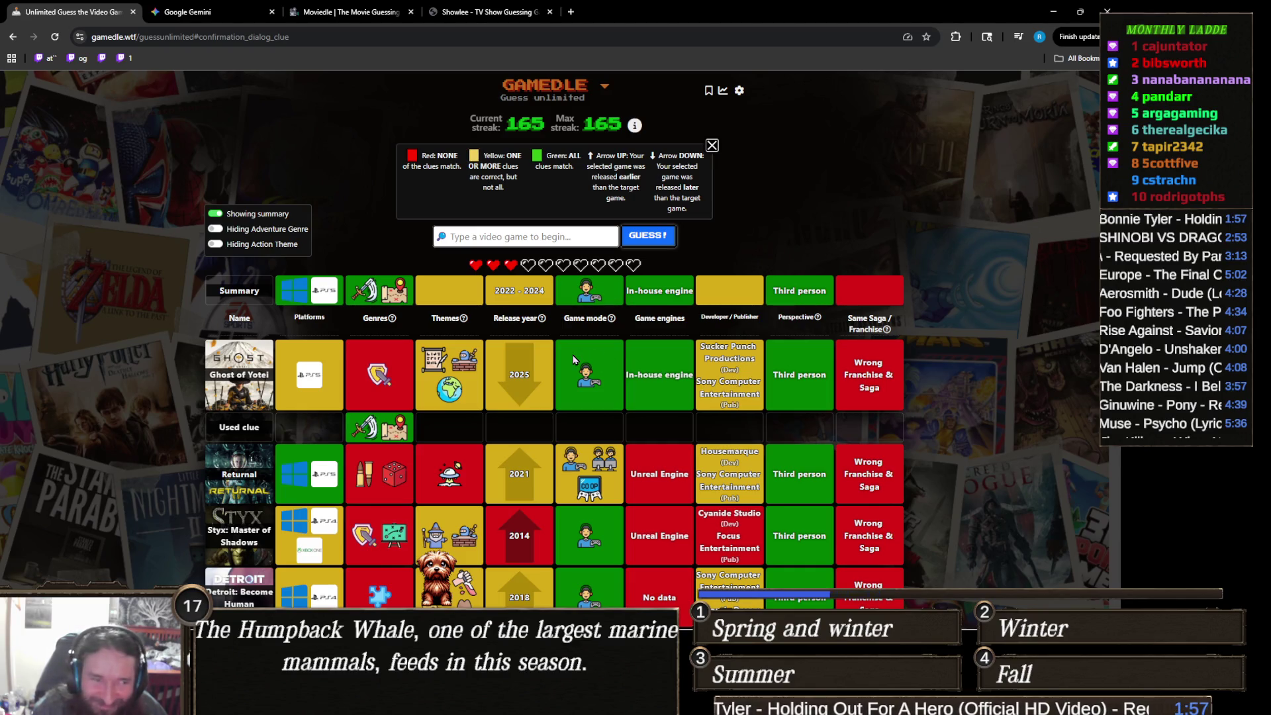
mouse_move(492, 318)
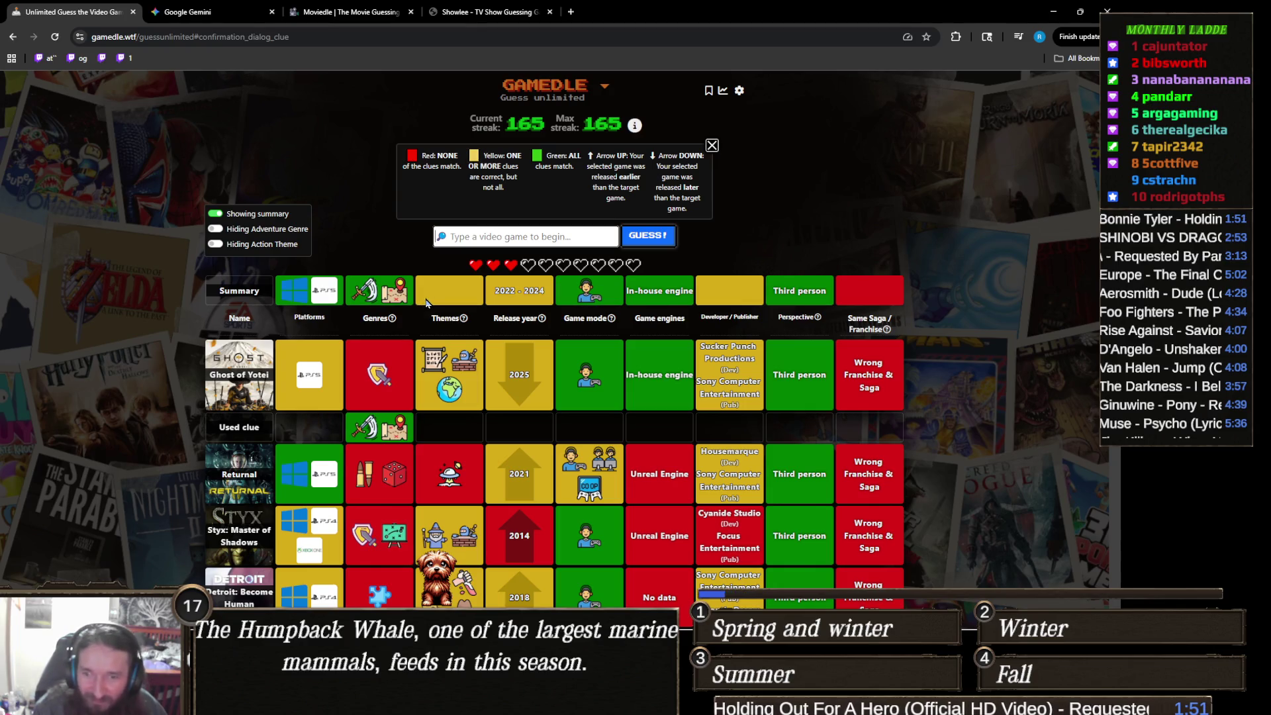
scroll(425, 303, down, 3)
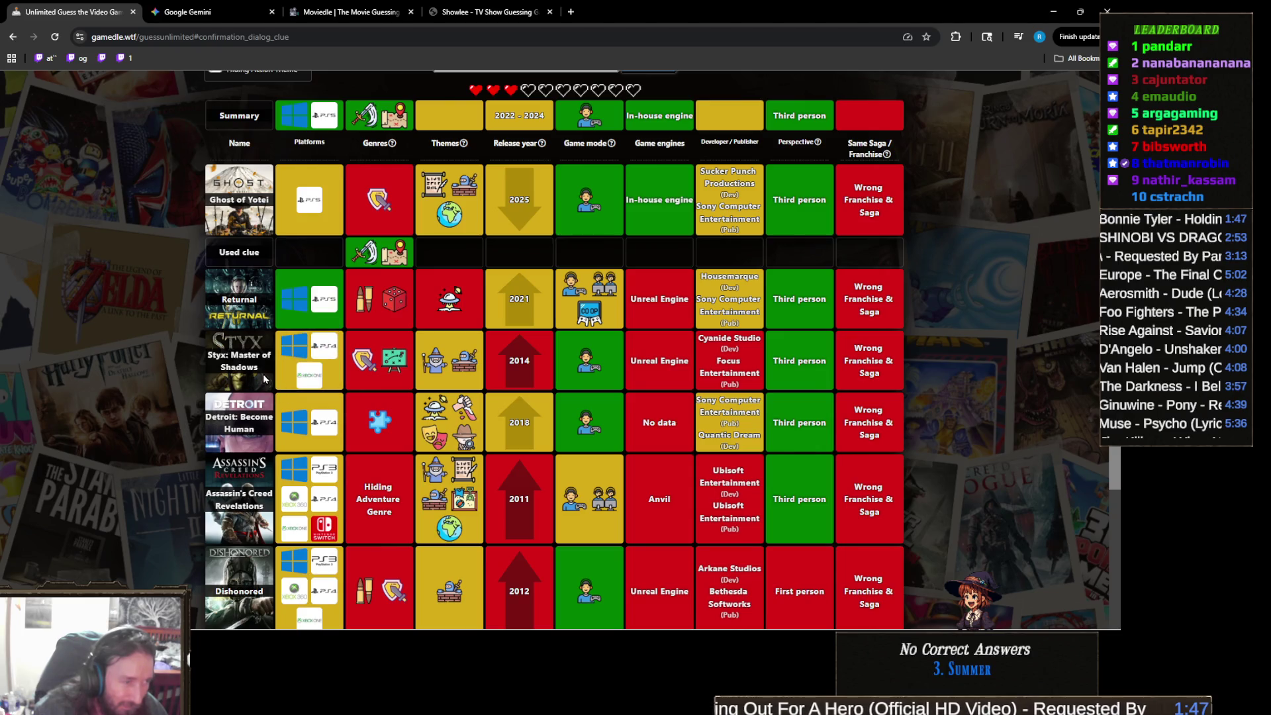
scroll(246, 424, down, 2)
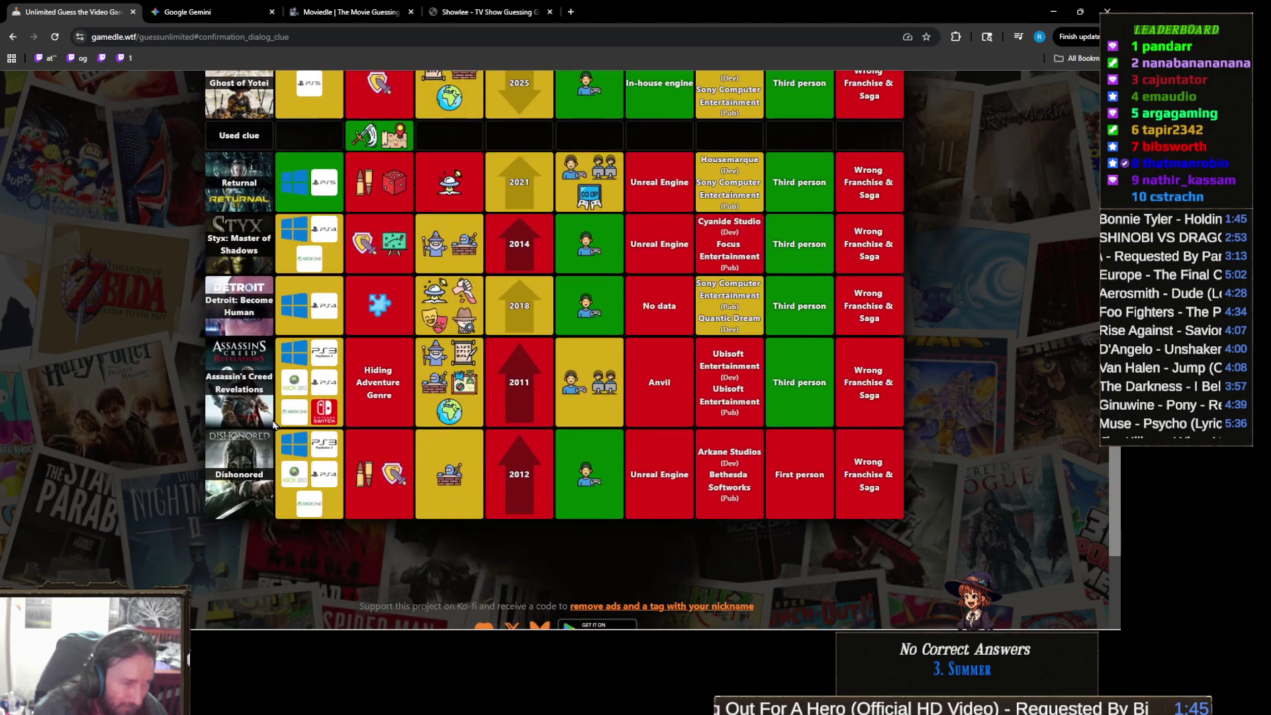
scroll(247, 425, up, 3)
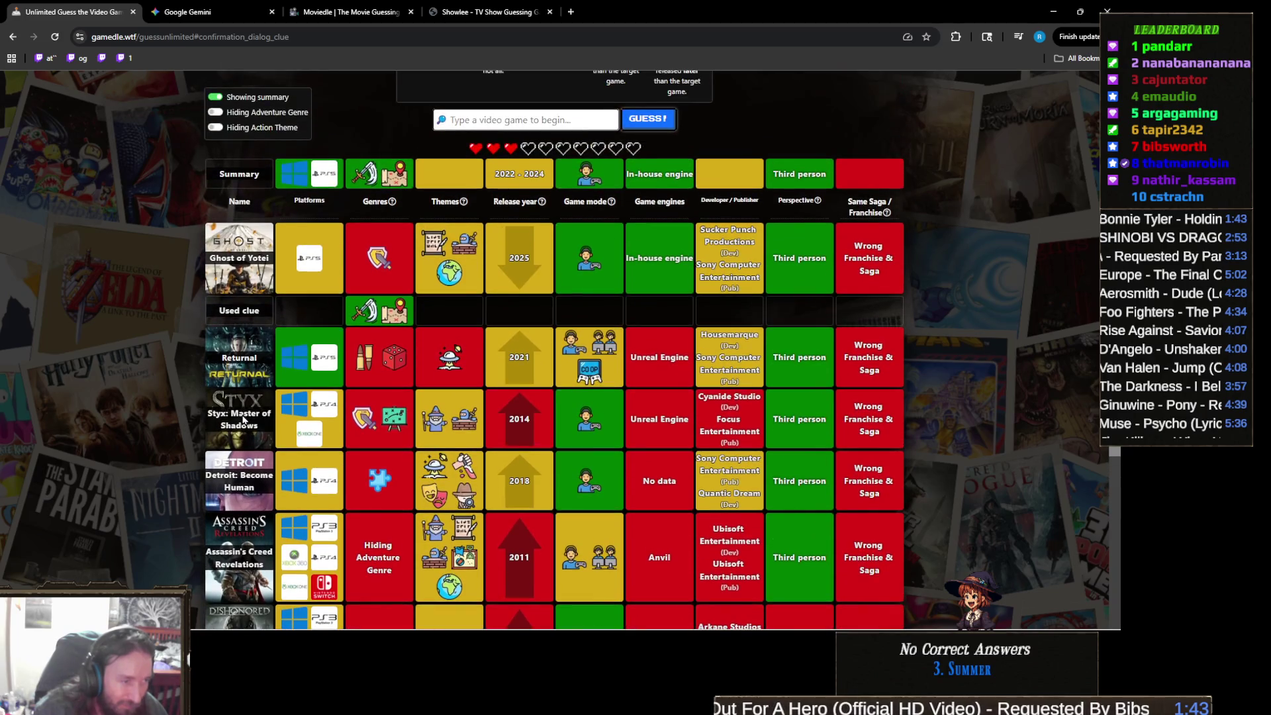
scroll(248, 420, up, 2)
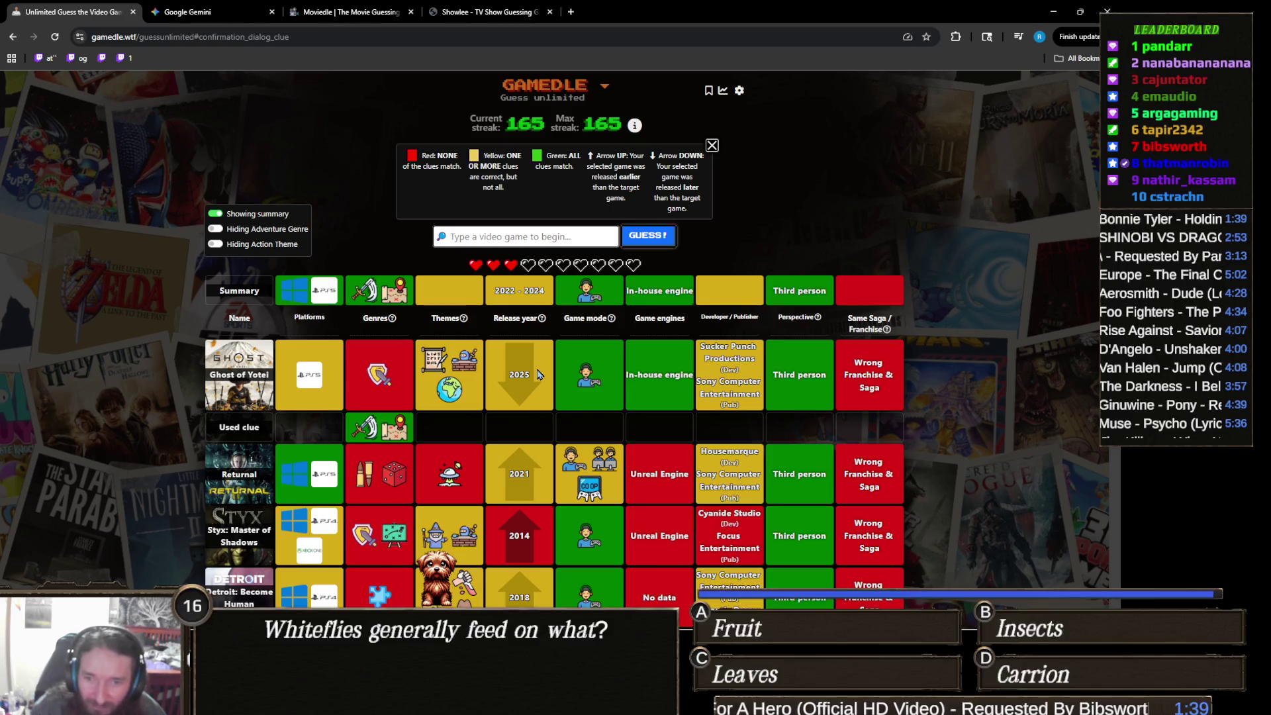
mouse_move(781, 327)
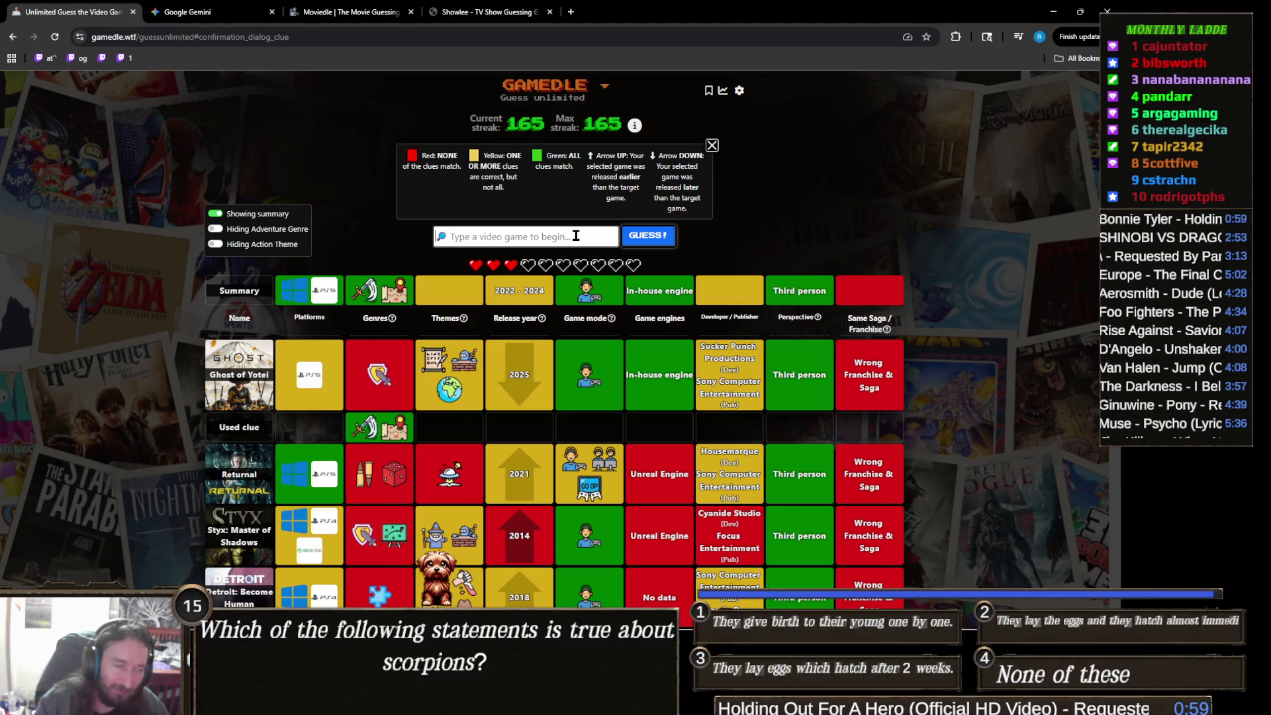
text(forbidden)
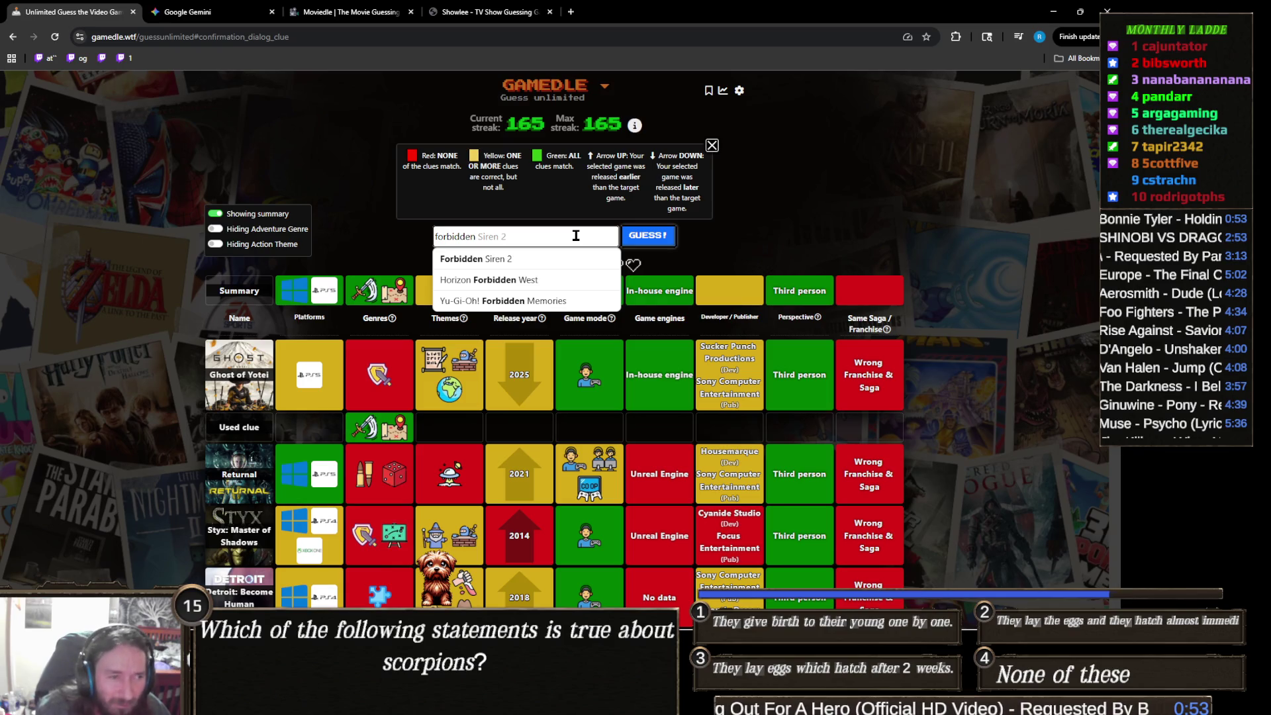
Step: Pick Horizon Forbidden West from the suggestions and submit it as a guess
click(556, 280)
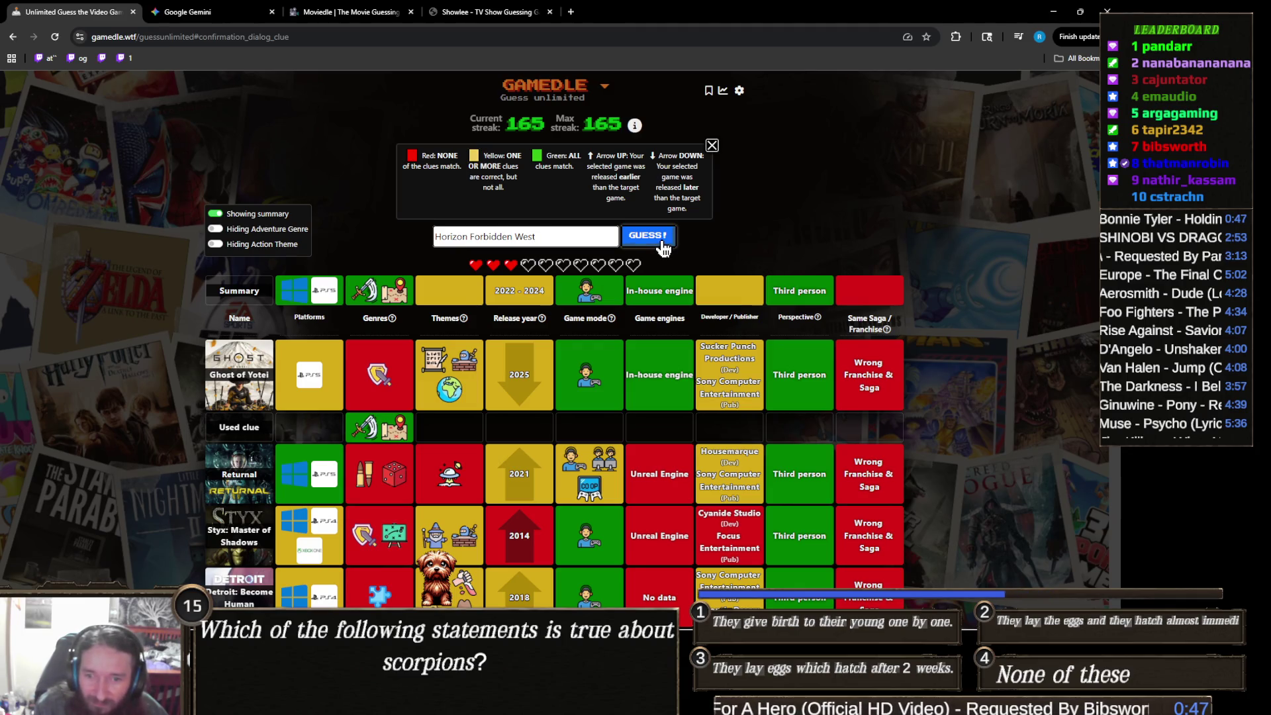
click(662, 248)
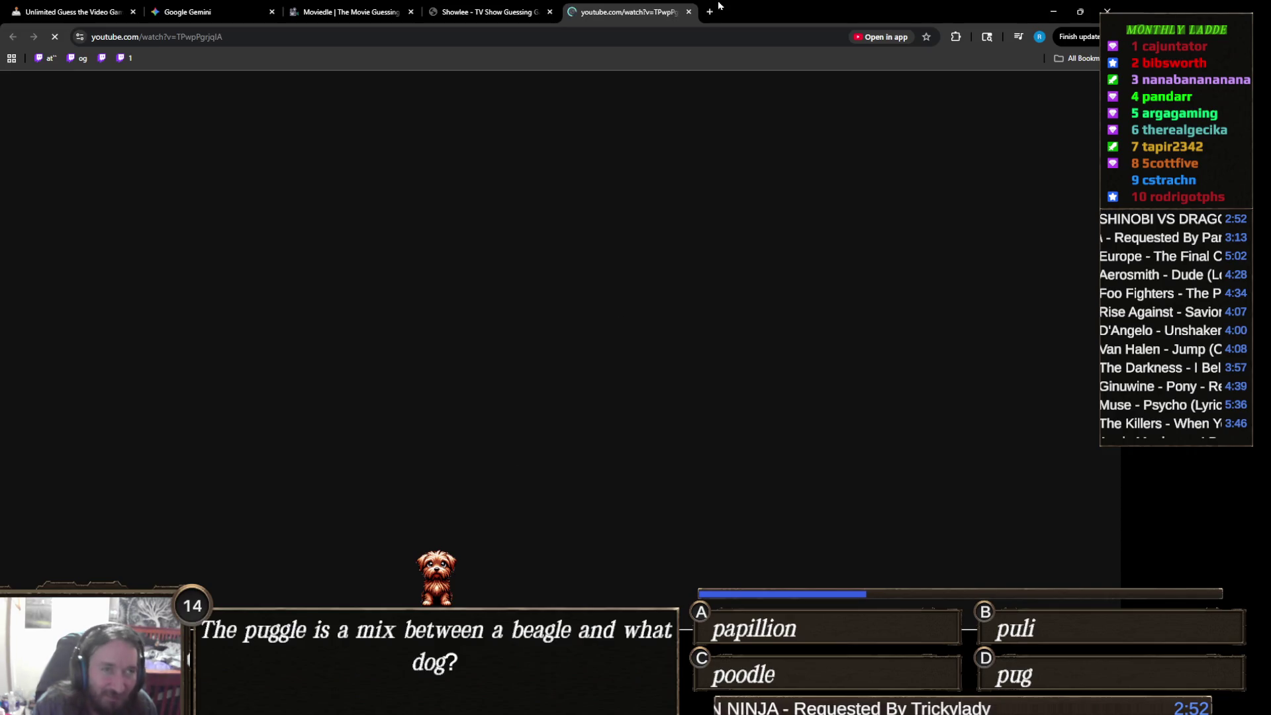
Step: Close the stray YouTube video tab with Ctrl+W
key(ctrl+w)
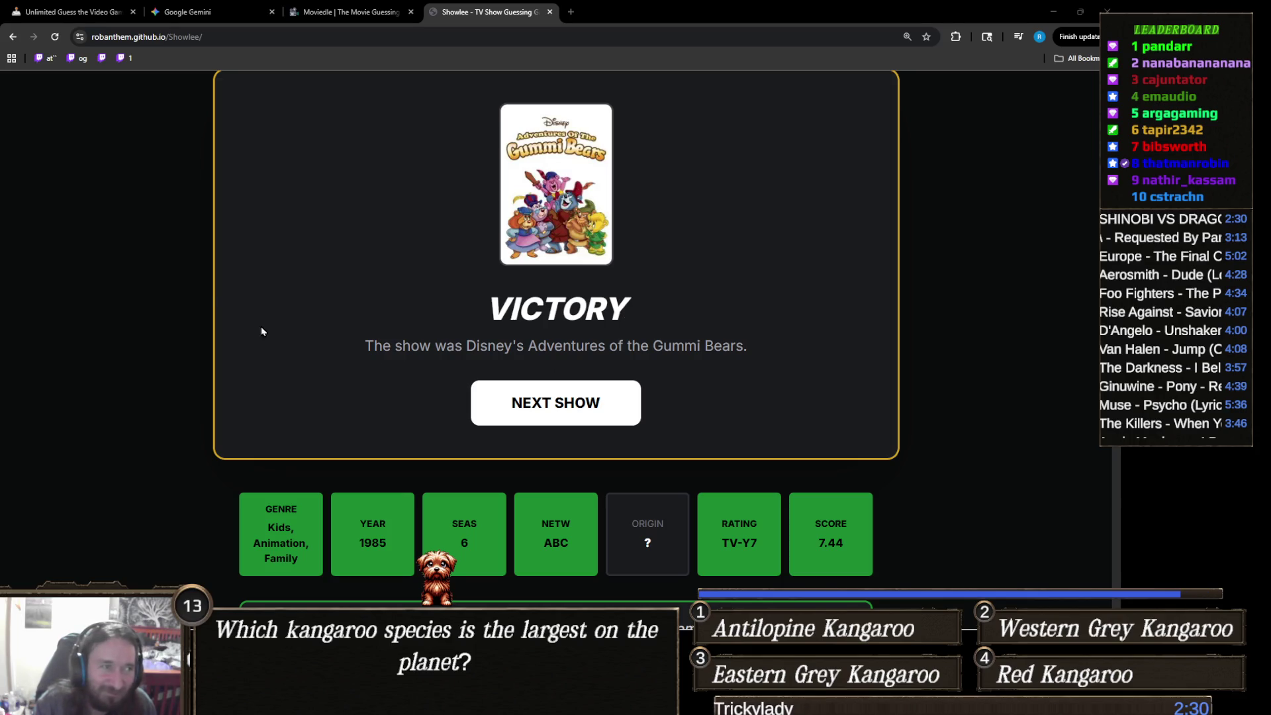
Step: Switch back to the 'Unlimited Guess the Video Game' tab
click(69, 13)
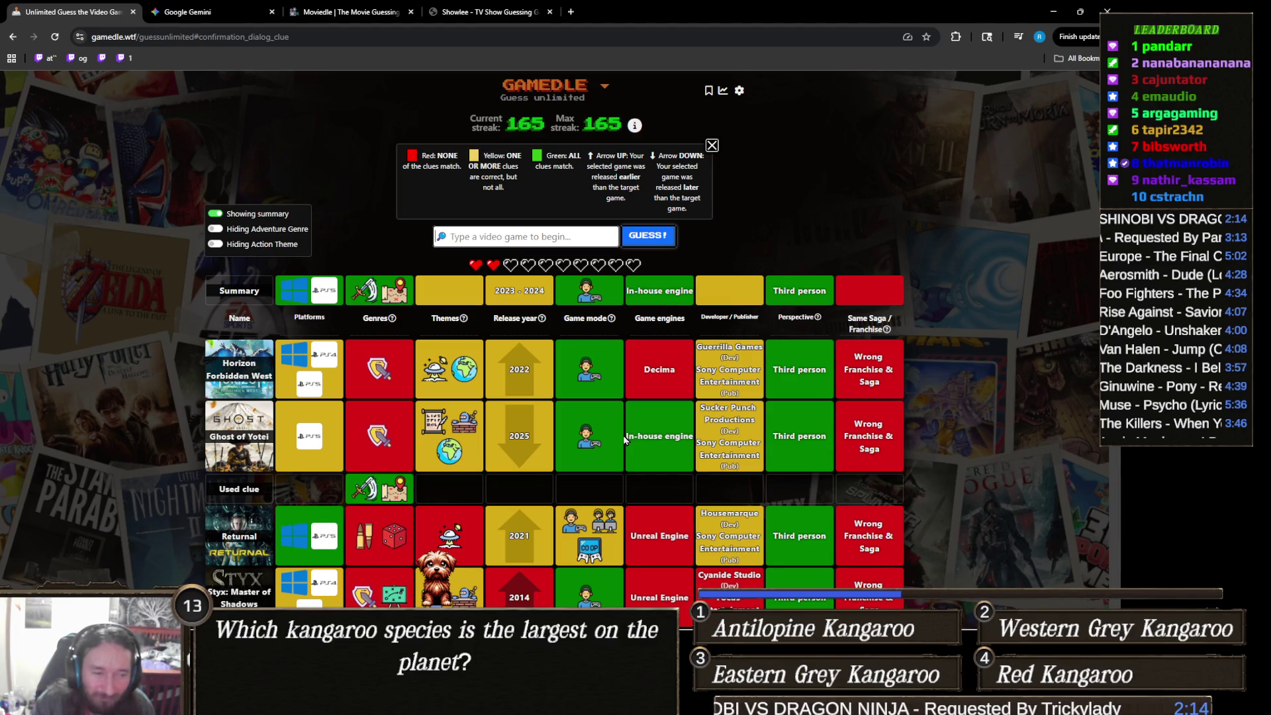
scroll(670, 434, down, 2)
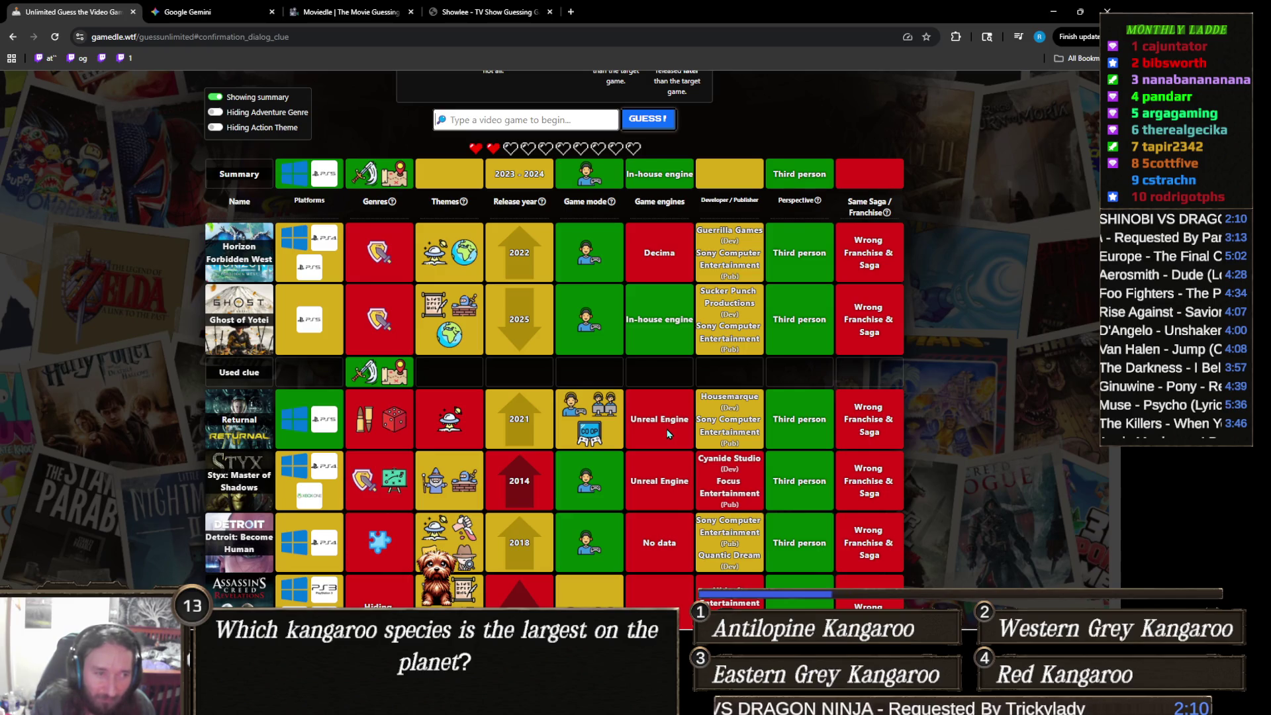
scroll(668, 434, down, 3)
scroll(665, 430, up, 2)
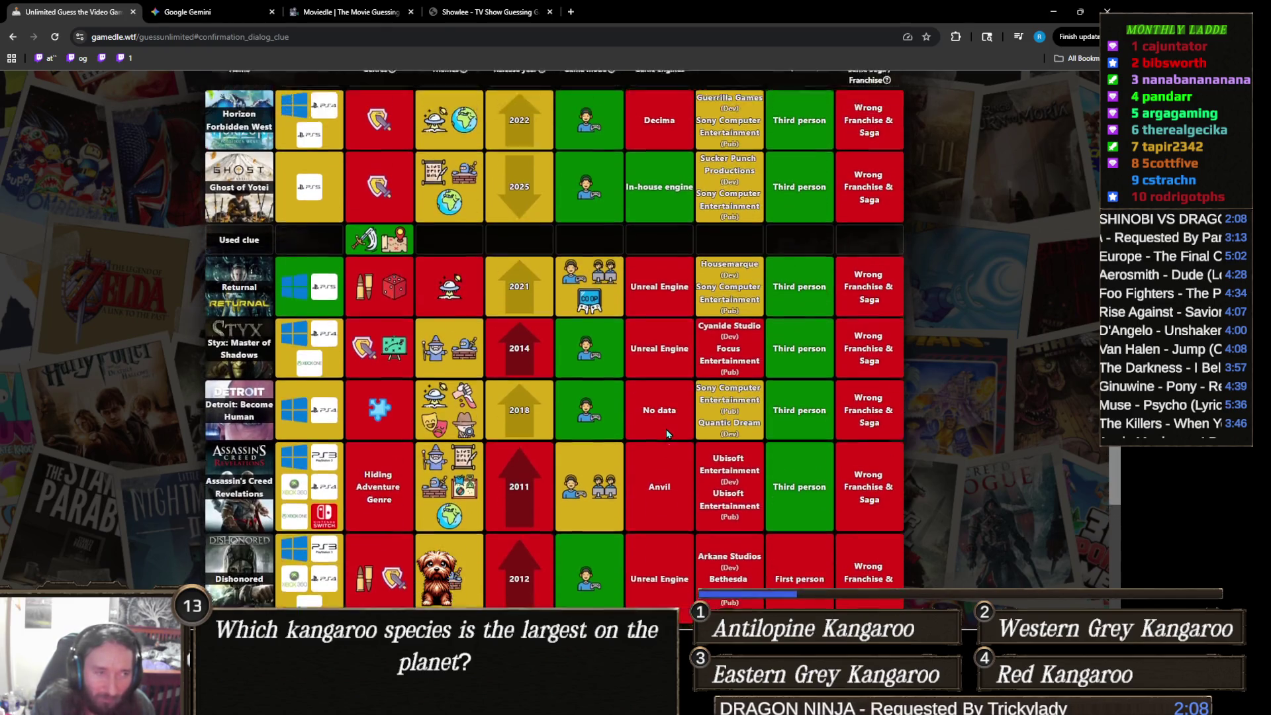
scroll(665, 427, down, 2)
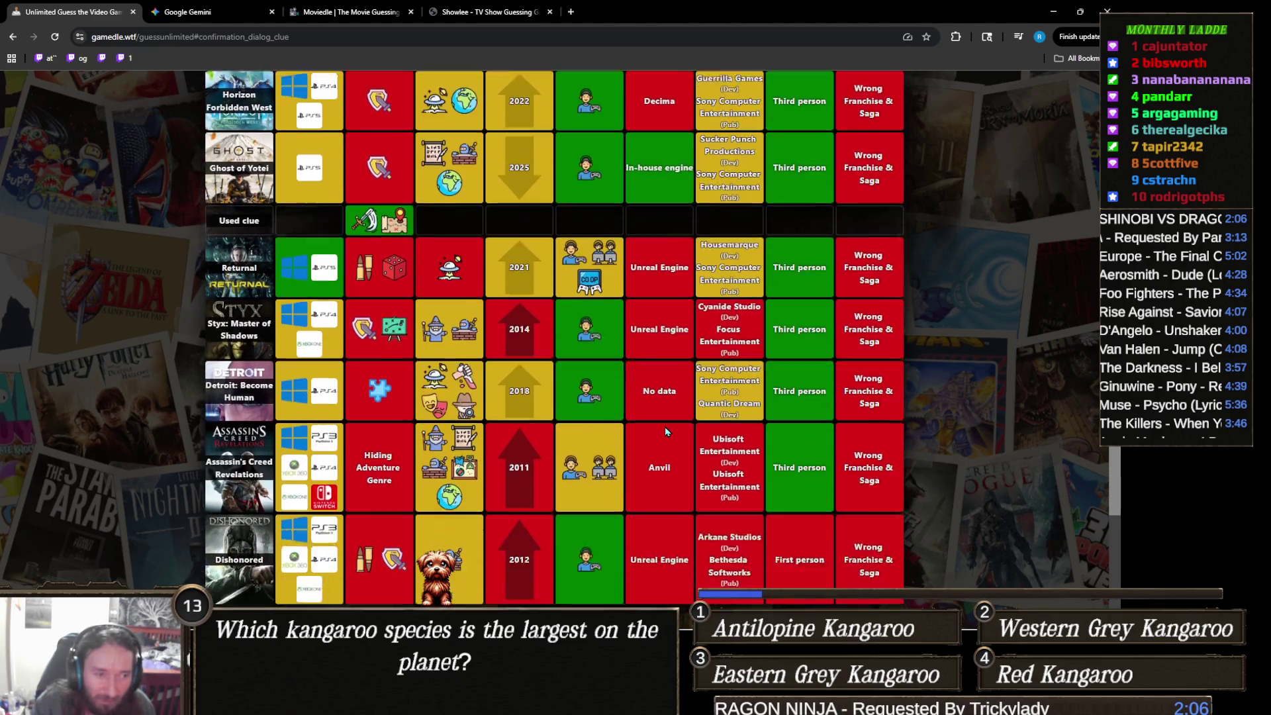
scroll(665, 426, up, 3)
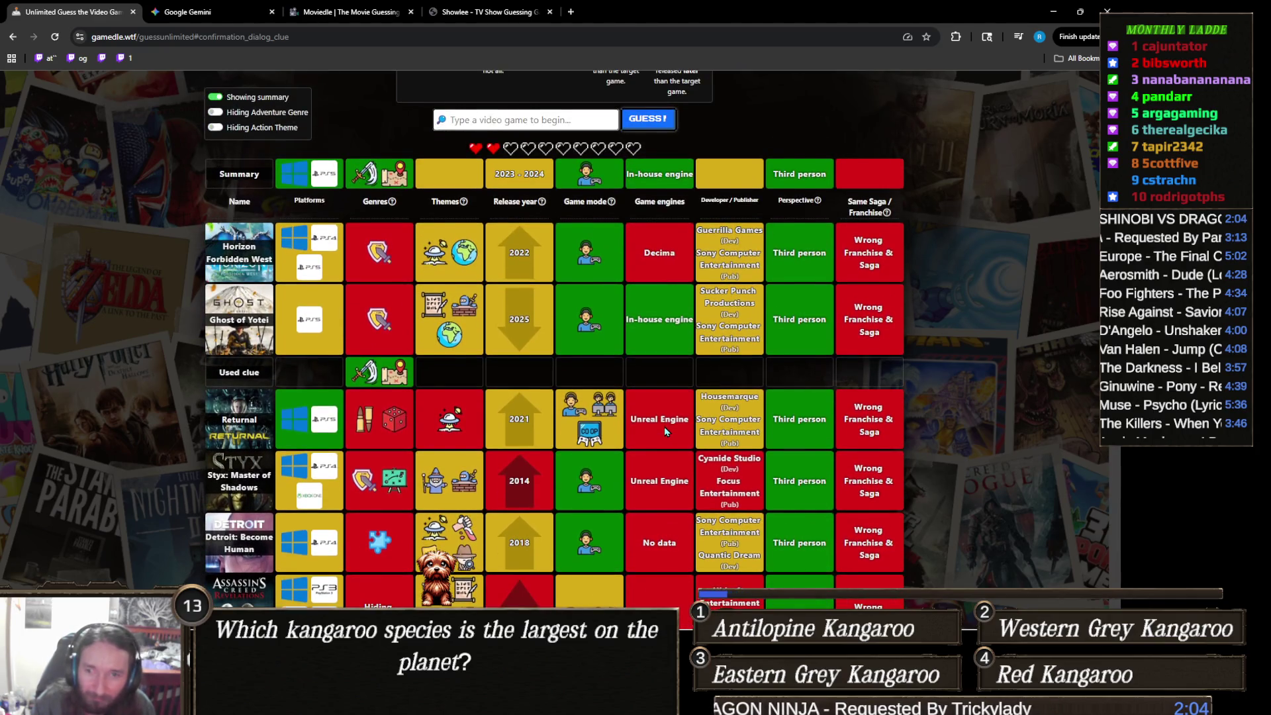
scroll(665, 427, up, 2)
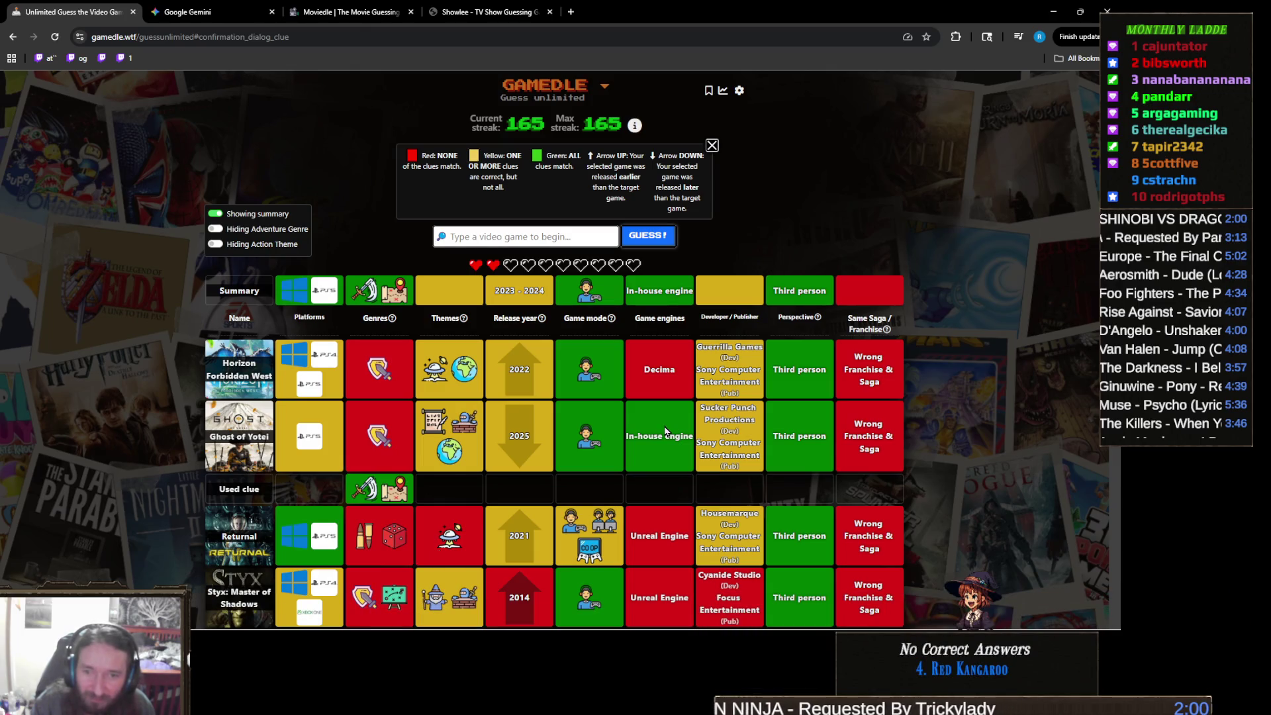
scroll(665, 430, down, 4)
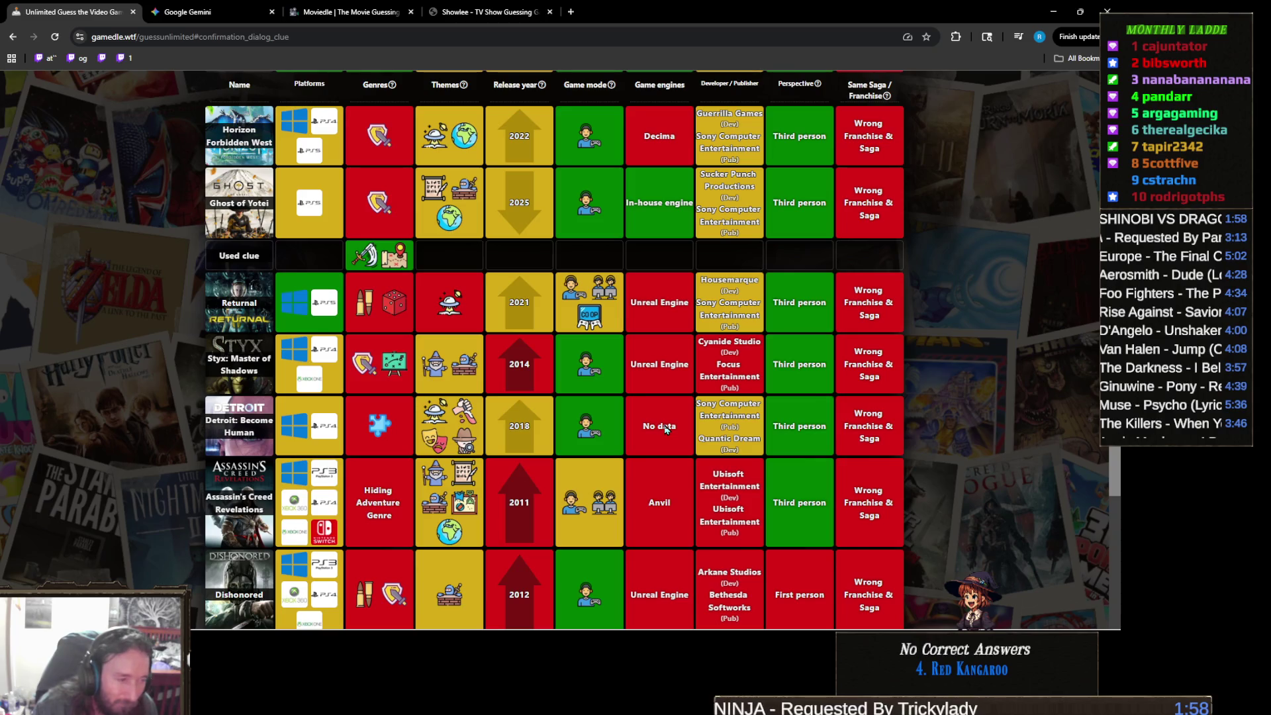
scroll(665, 429, up, 4)
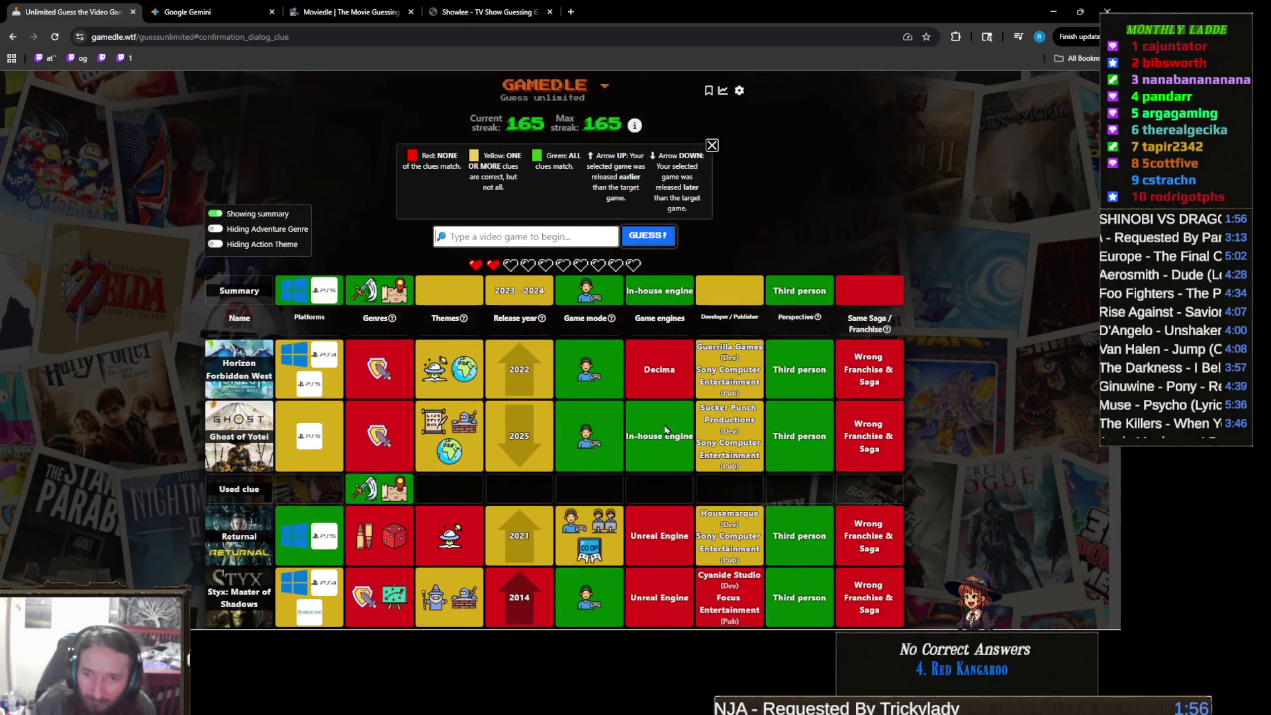
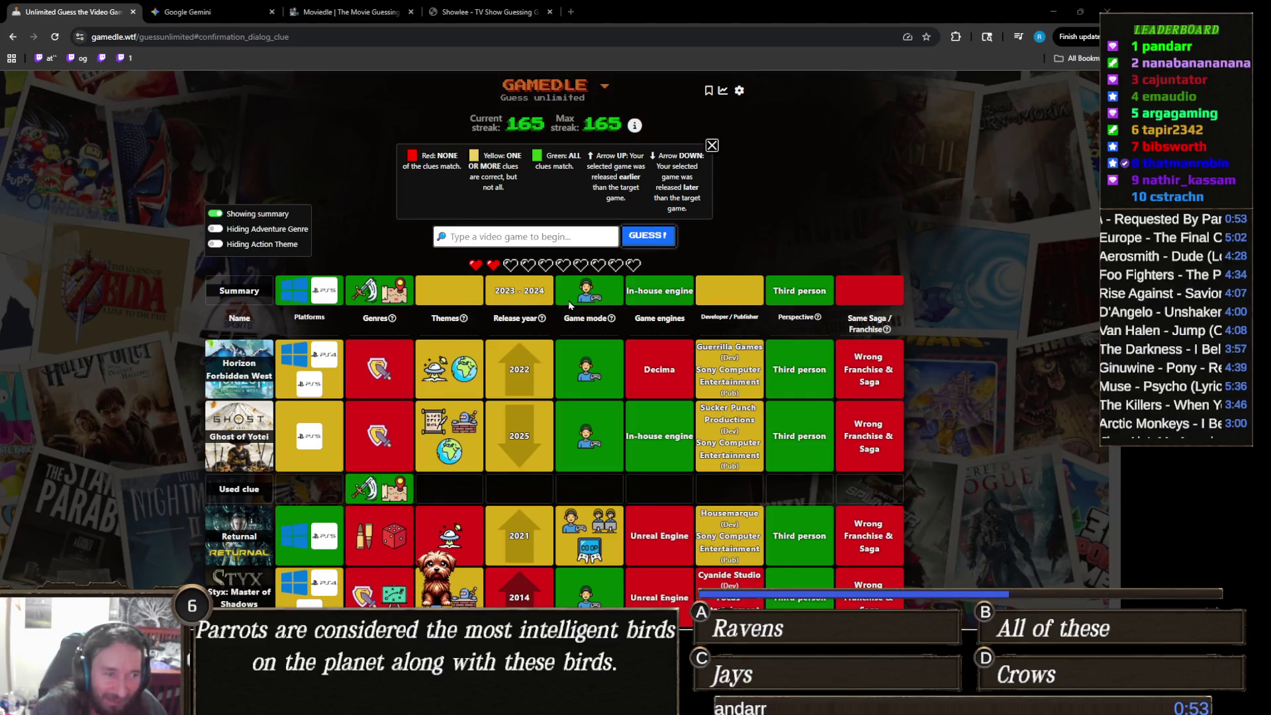
Step: Scroll the Gamedle results table up and down to review the seven earlier guesses
scroll(504, 310, down, 3)
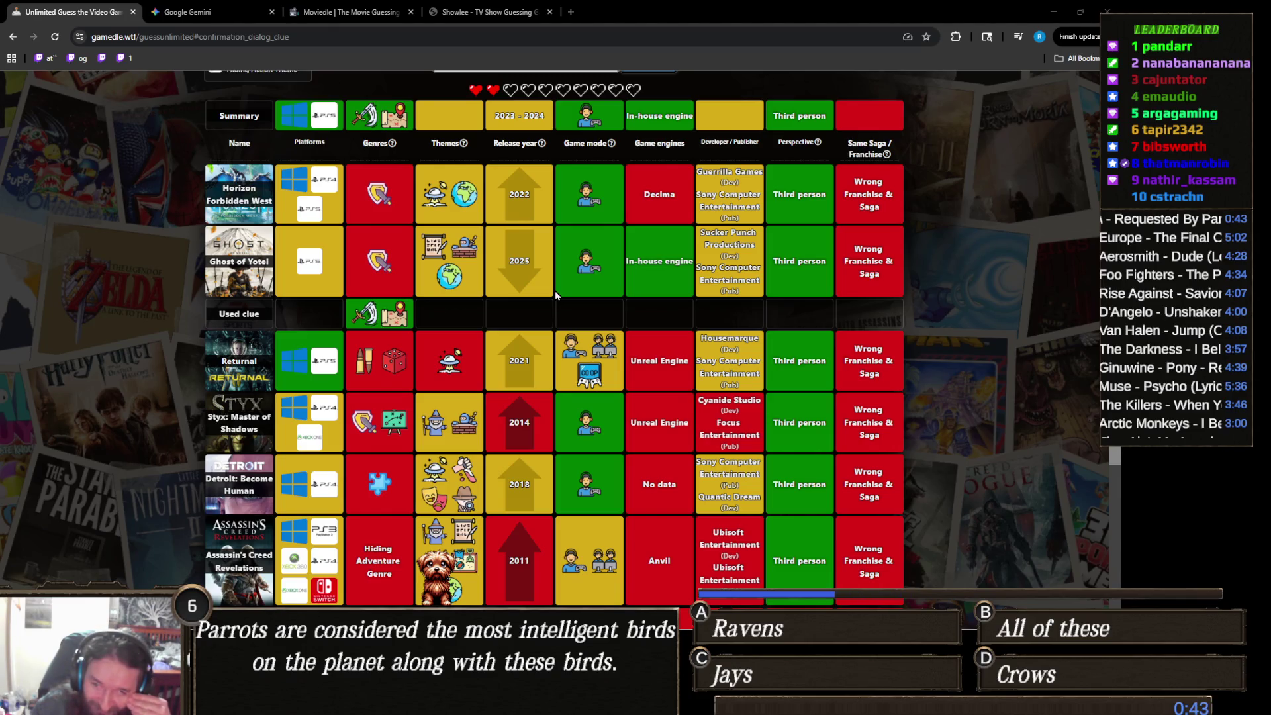
scroll(554, 291, up, 3)
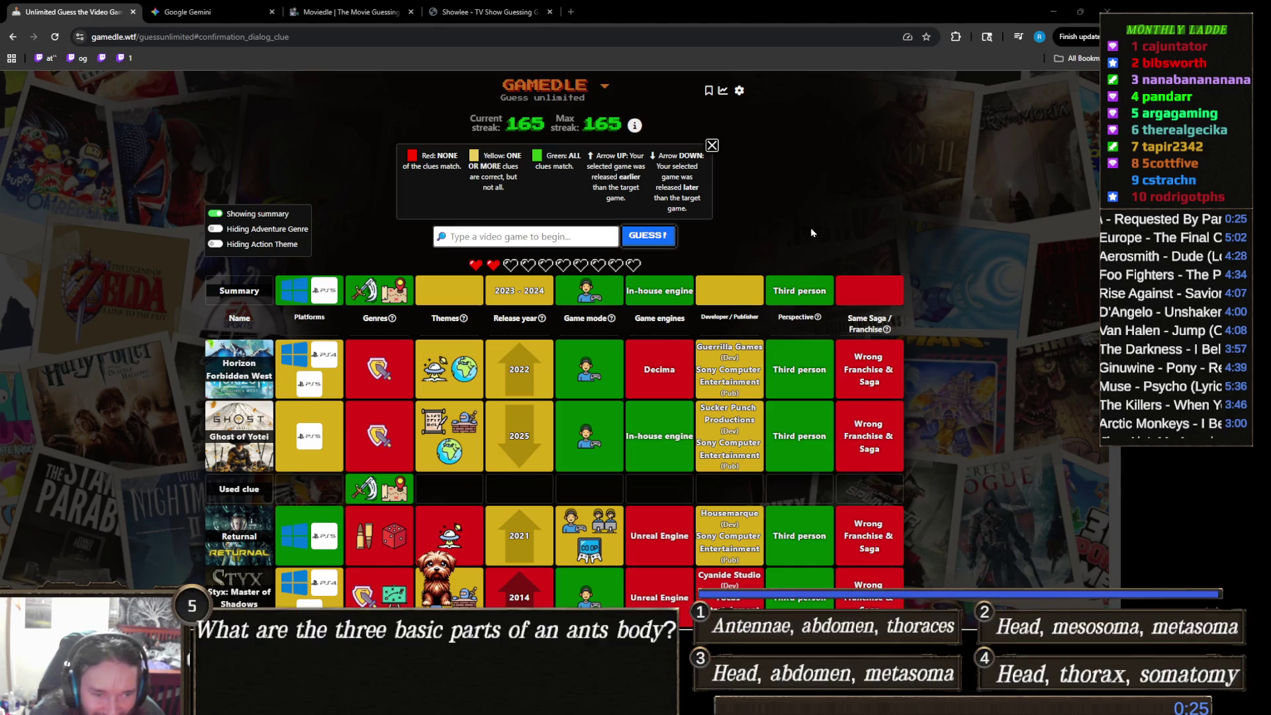
scroll(811, 232, down, 2)
scroll(811, 229, up, 2)
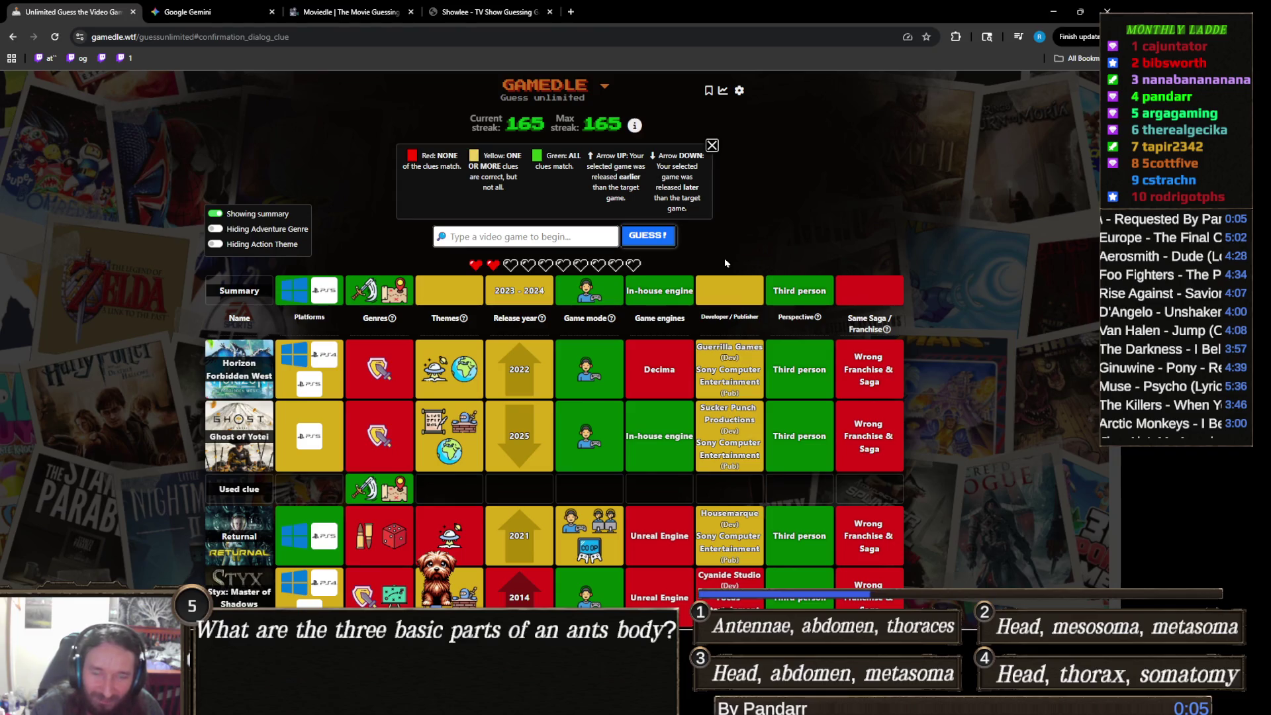
scroll(341, 384, down, 3)
scroll(341, 384, down, 5)
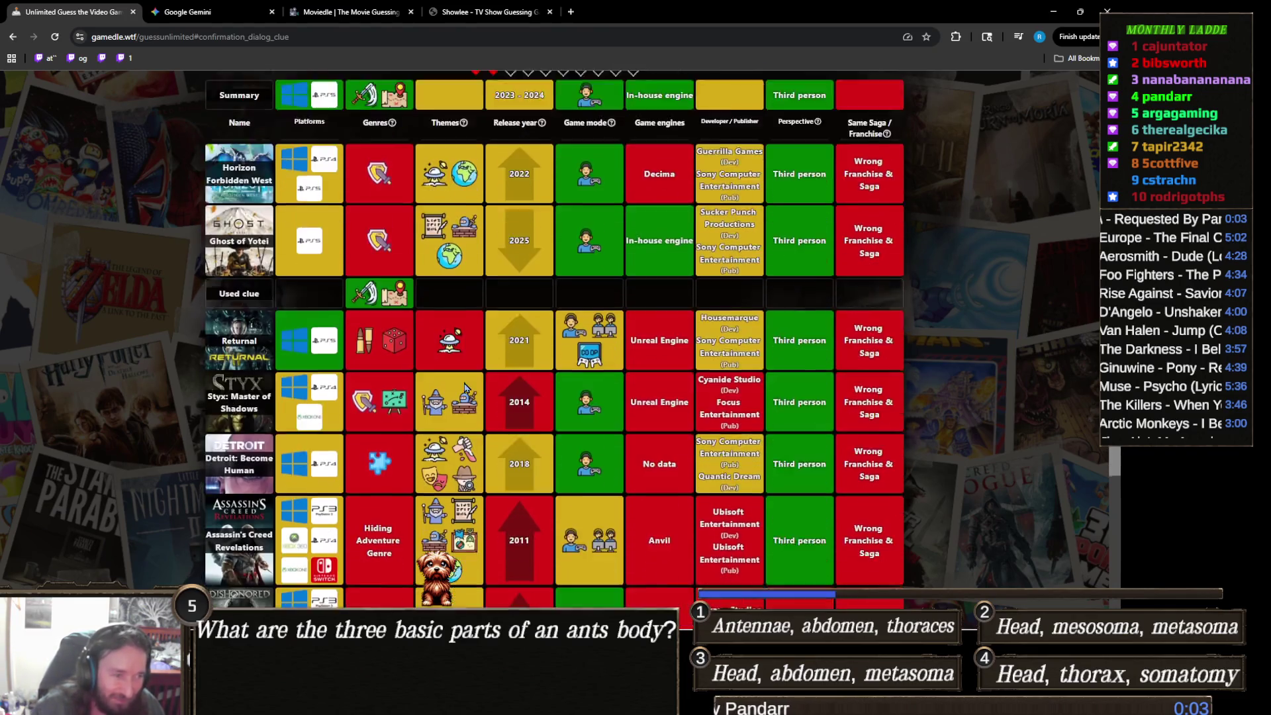
scroll(216, 355, up, 2)
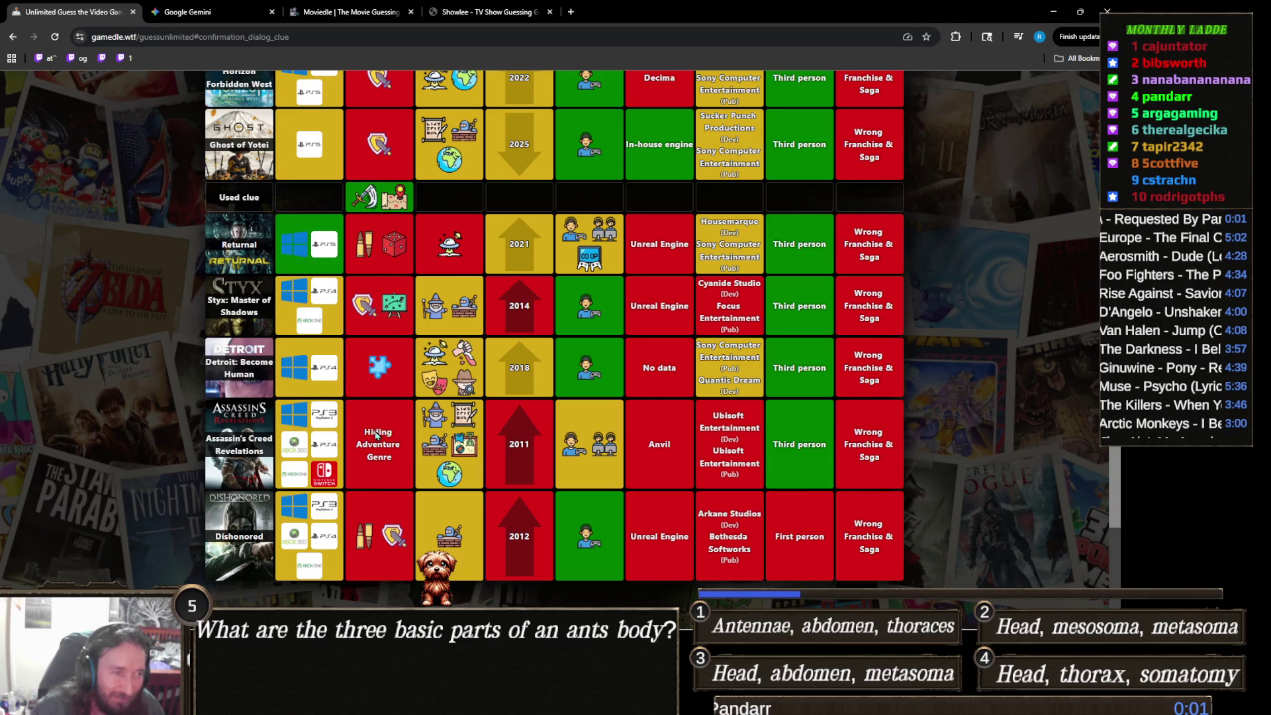
scroll(216, 356, up, 6)
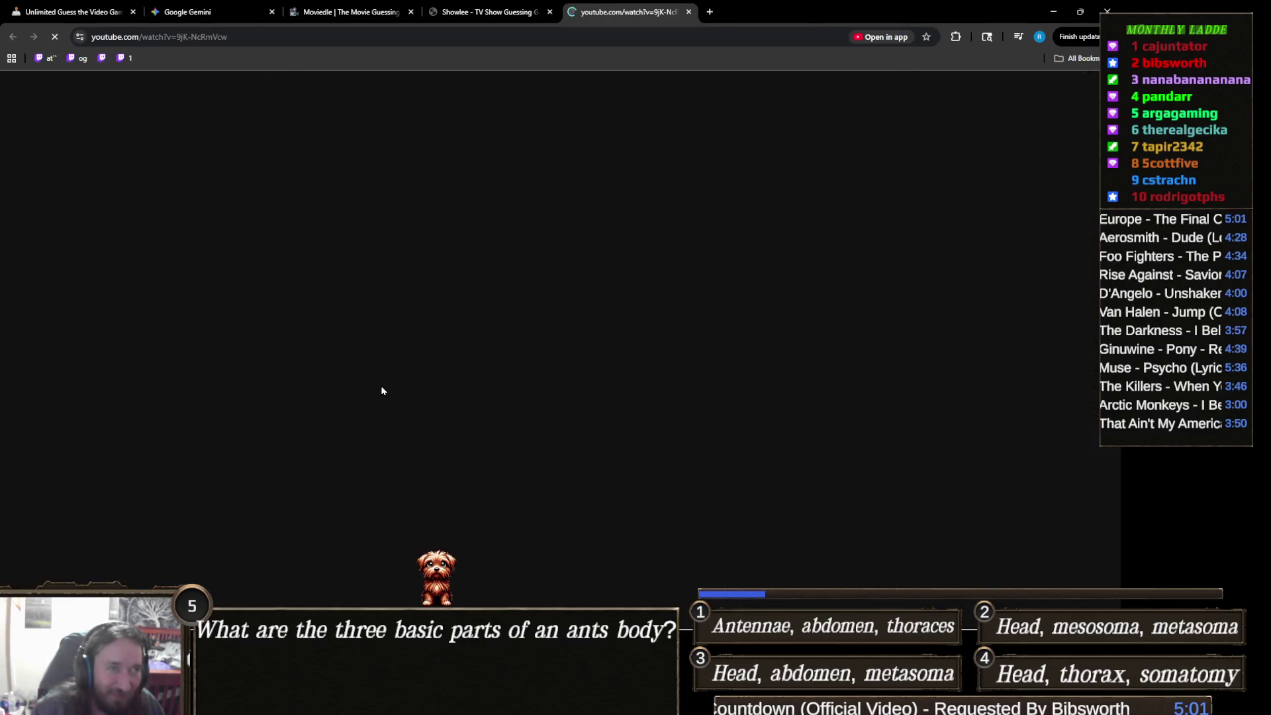
Step: Move the YouTube tab to the end of the tab strip, view Gamedle, then switch to Unity
mouse_move(618, 18)
mouse_down()
mouse_move(794, 10)
mouse_move(522, 46)
mouse_move(787, 71)
mouse_move(1121, 7)
mouse_move(1270, 7)
mouse_up()
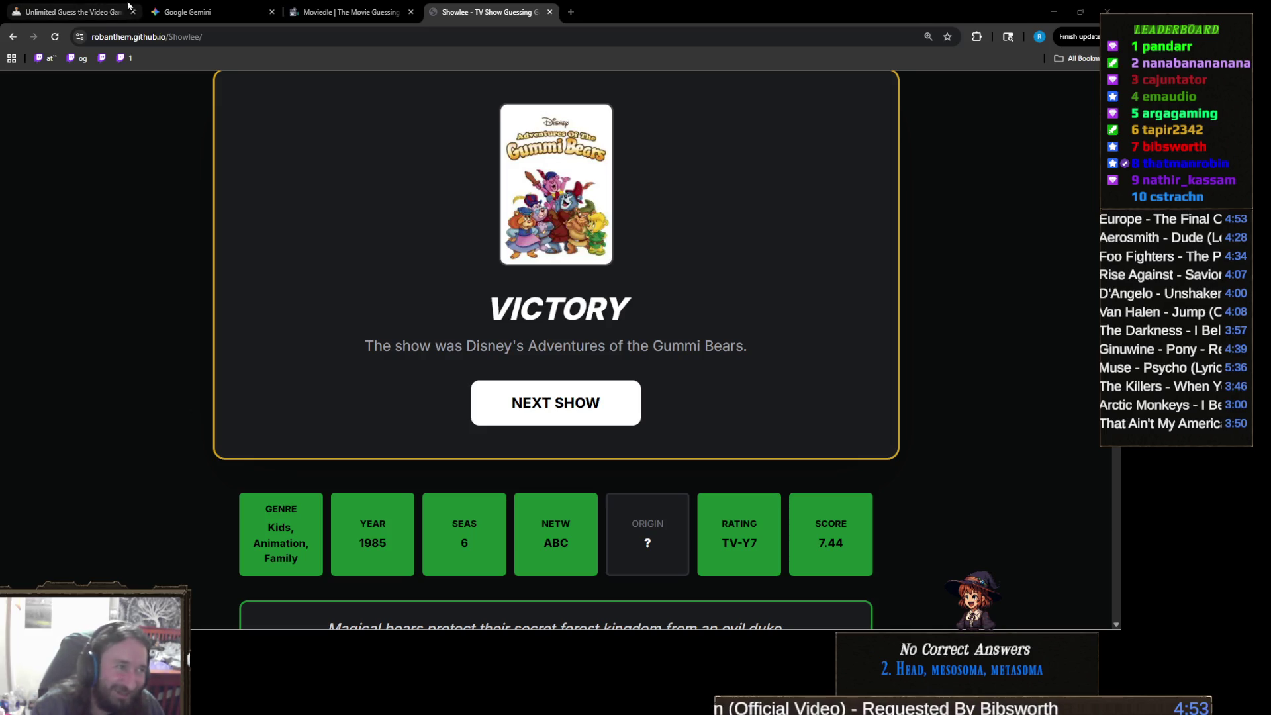
click(92, 13)
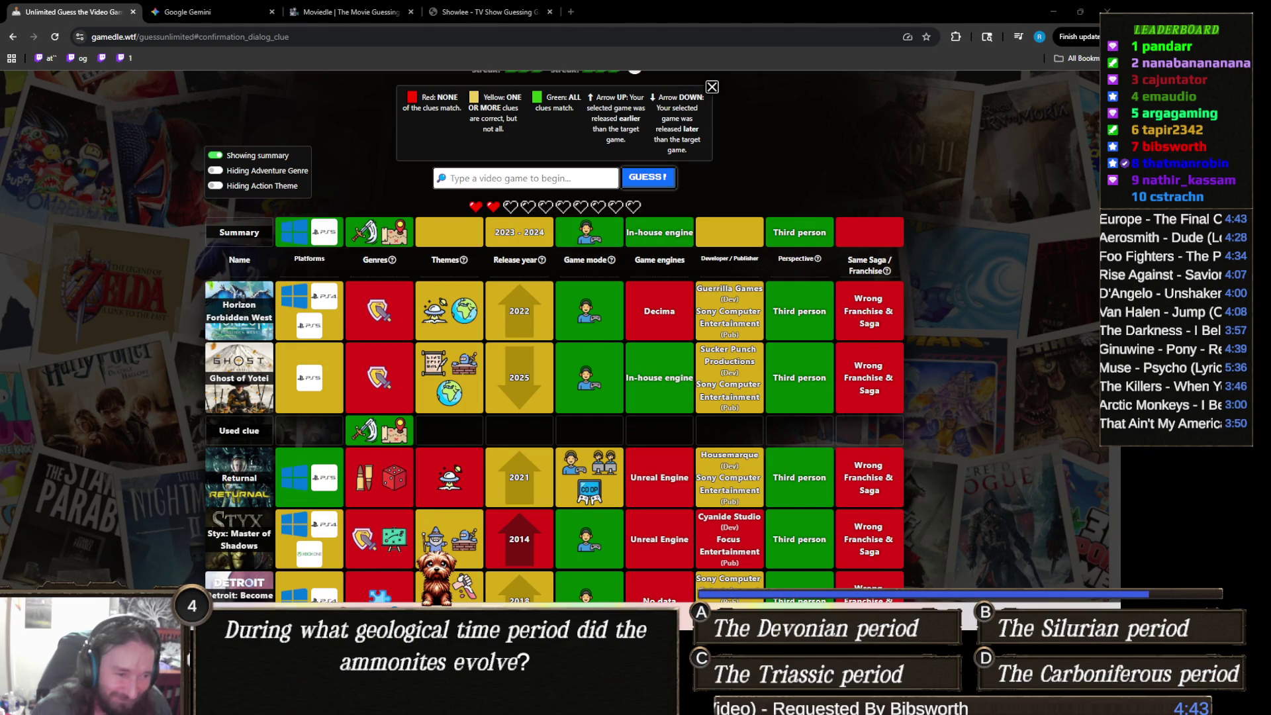
mouse_move(492, 612)
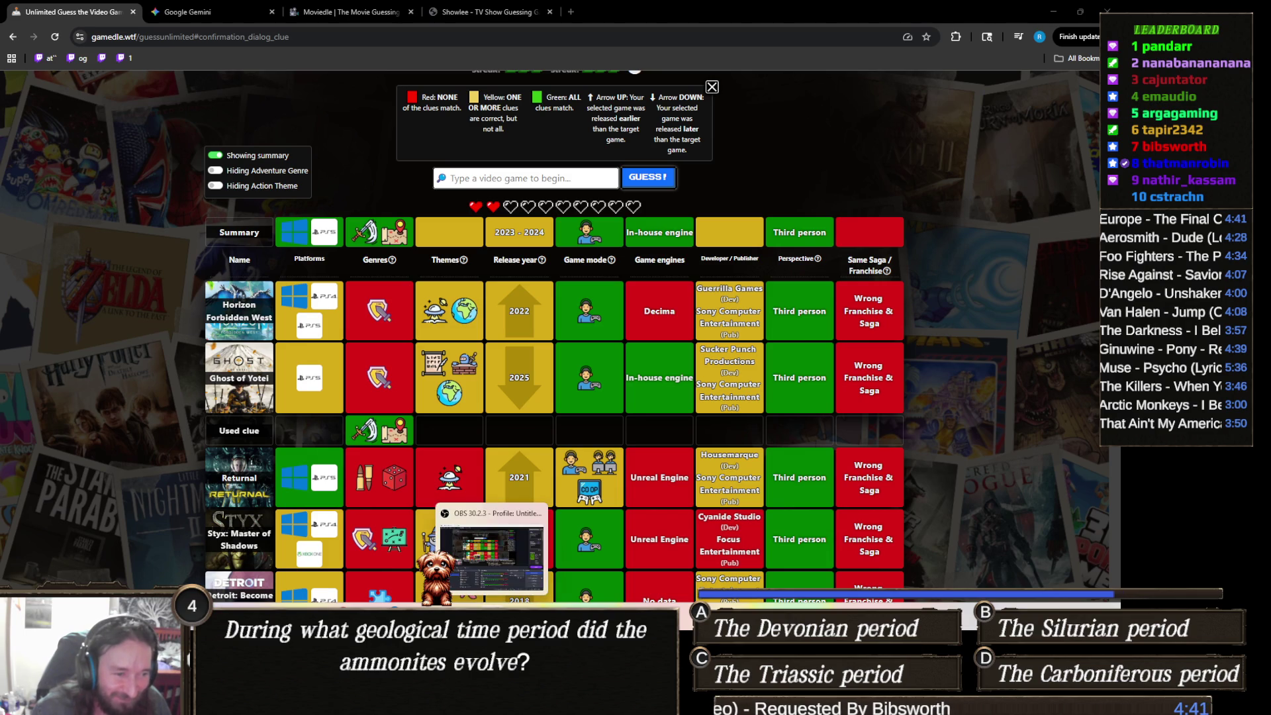
mouse_move(440, 701)
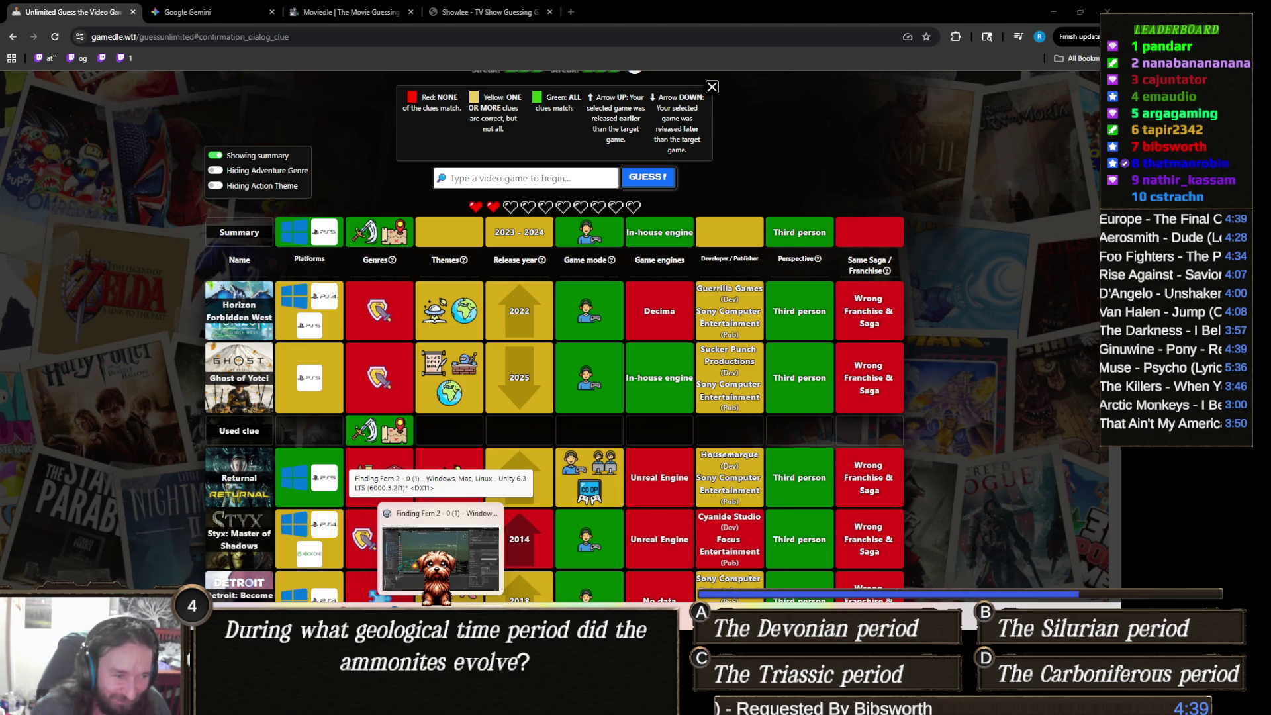
click(440, 701)
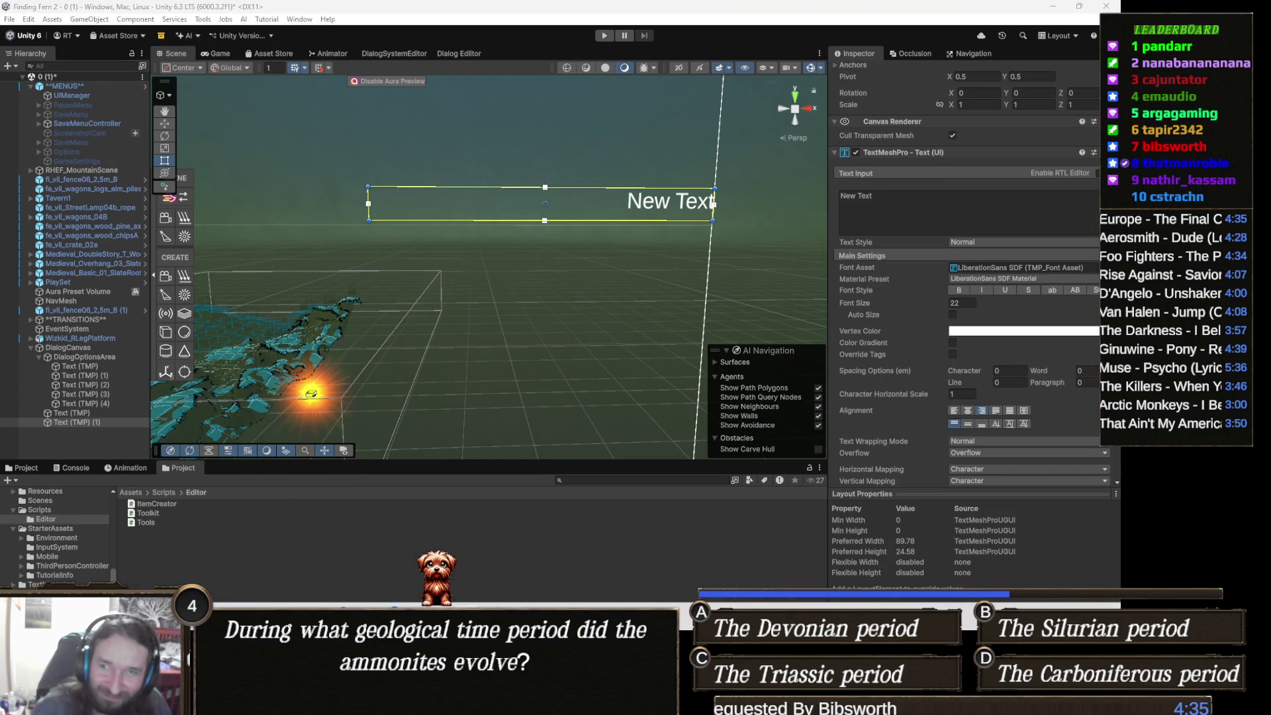
Step: Set Visual Studio aside and, using the Move tool, shift the New Text object slightly left
key(alt+Tab)
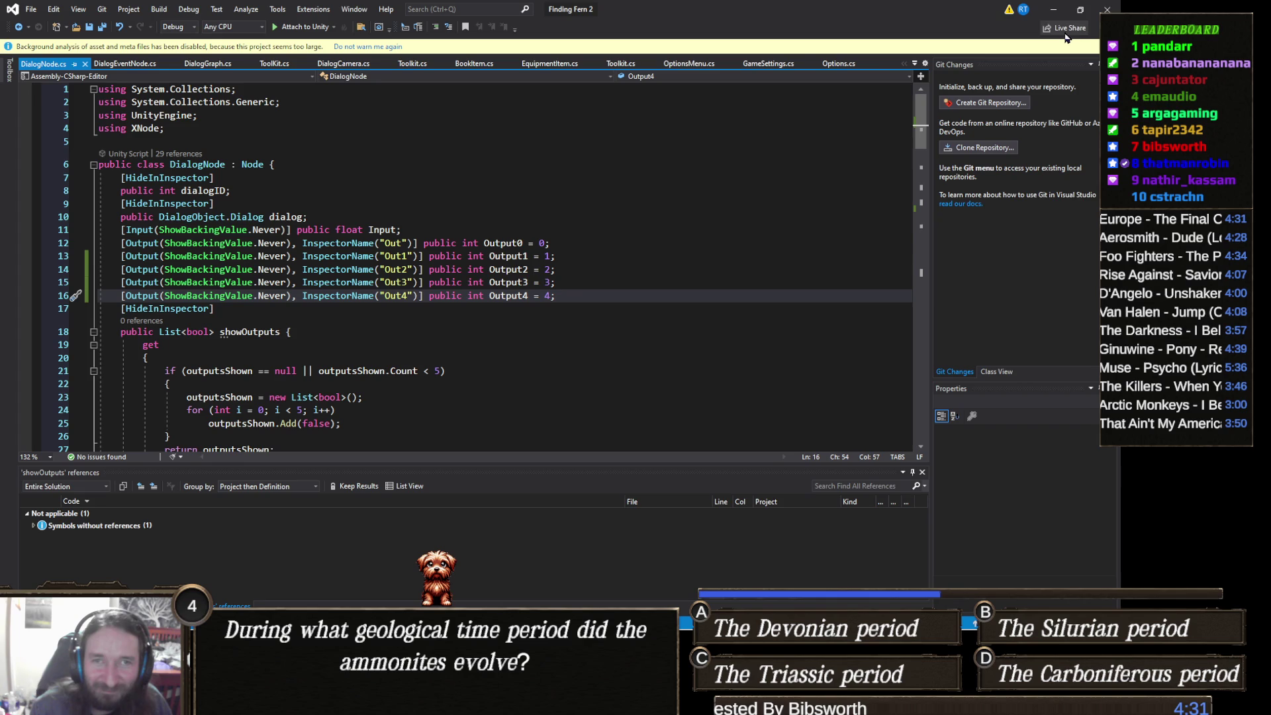
click(1053, 9)
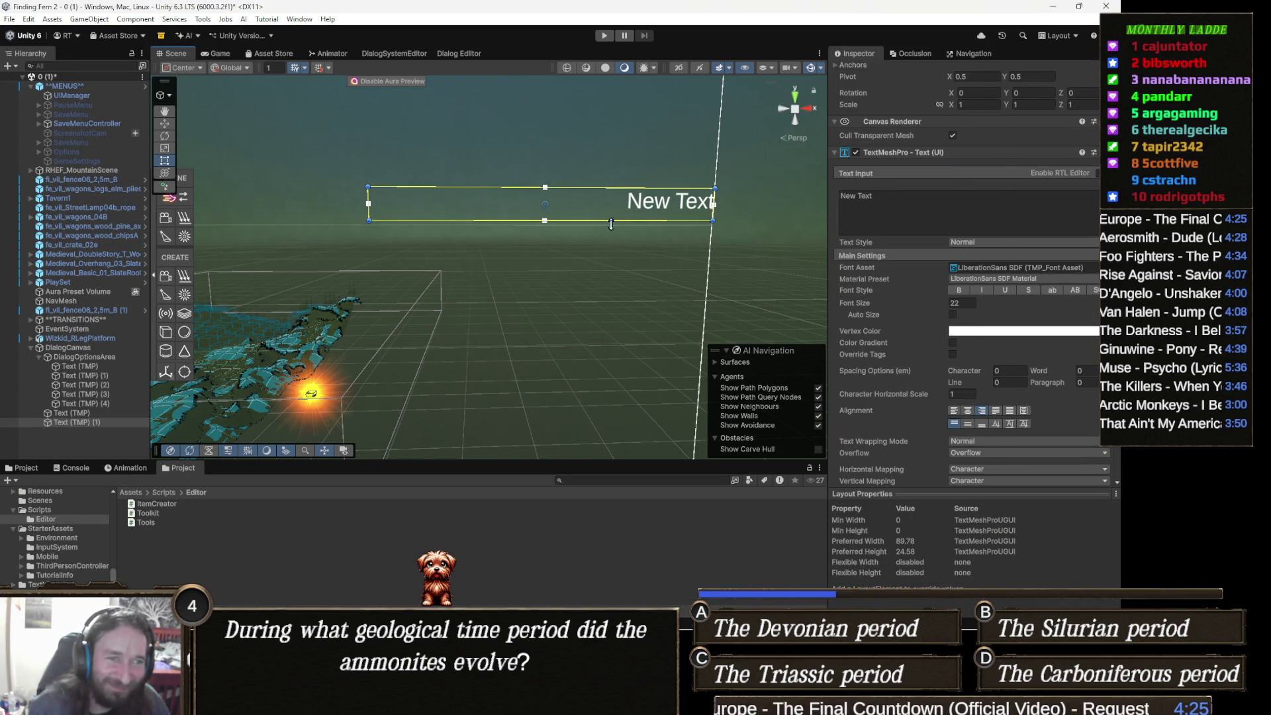
key(w)
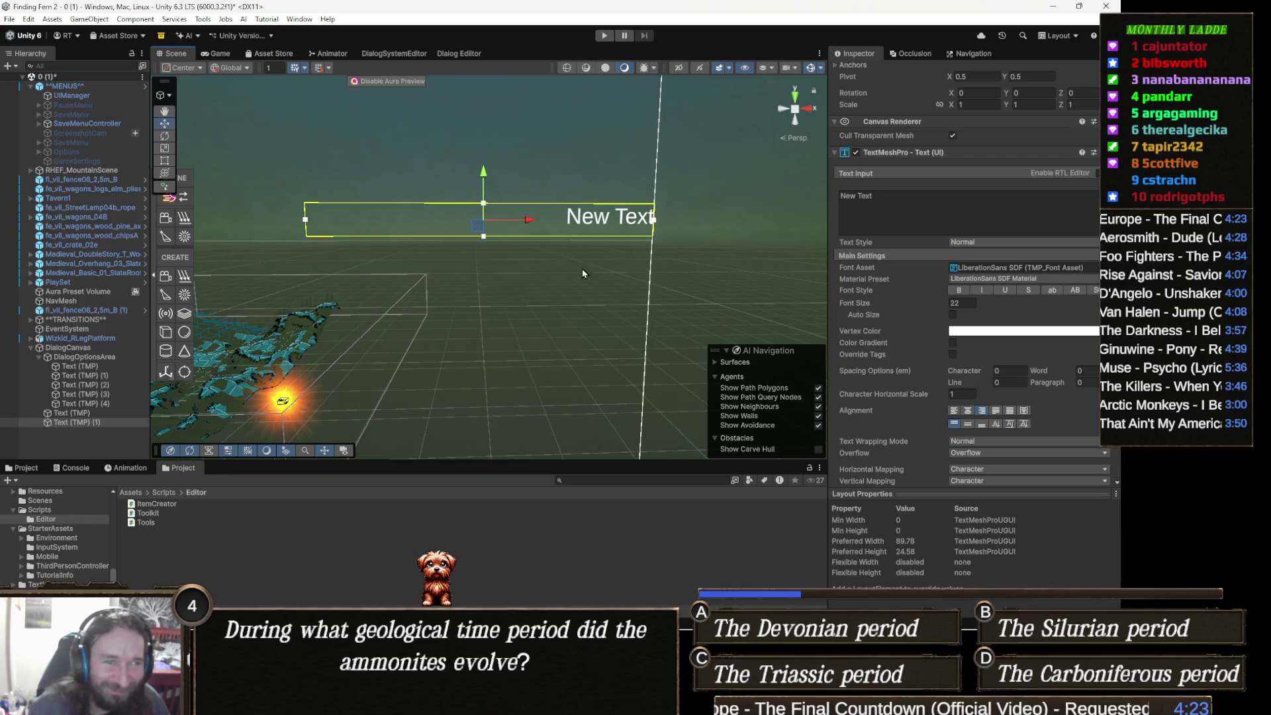
drag(529, 219, 515, 220)
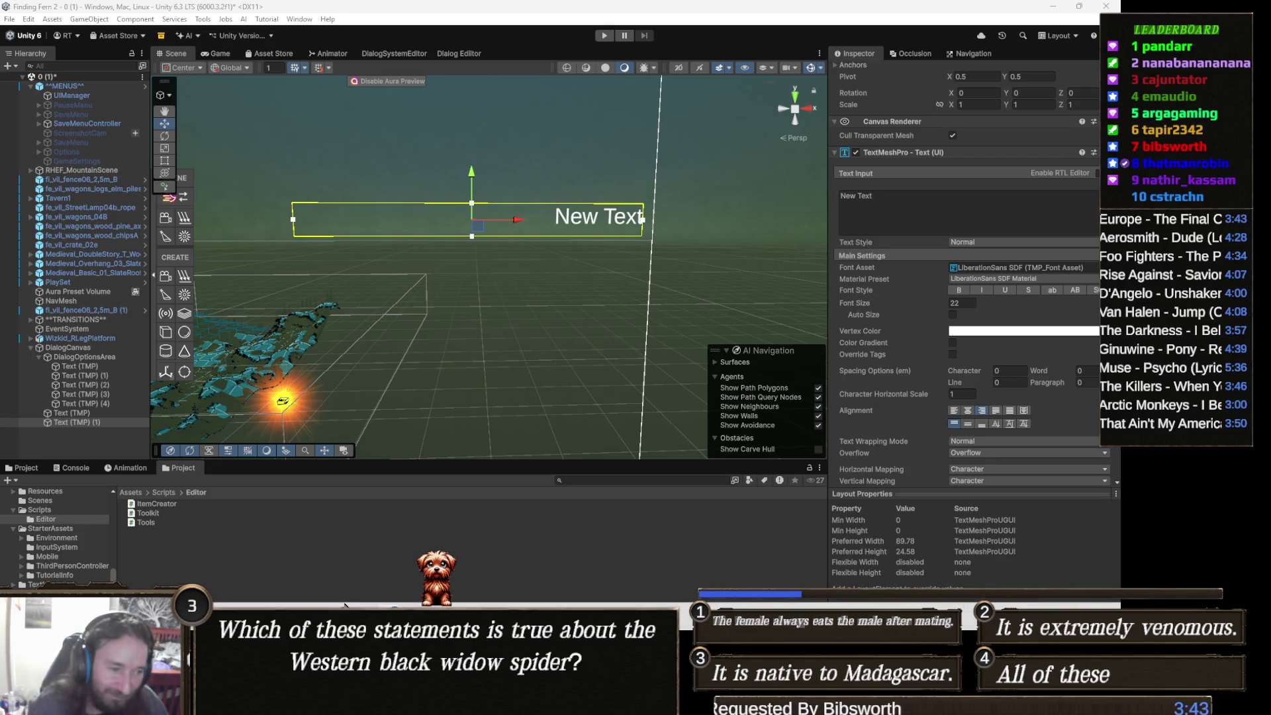
mouse_move(389, 702)
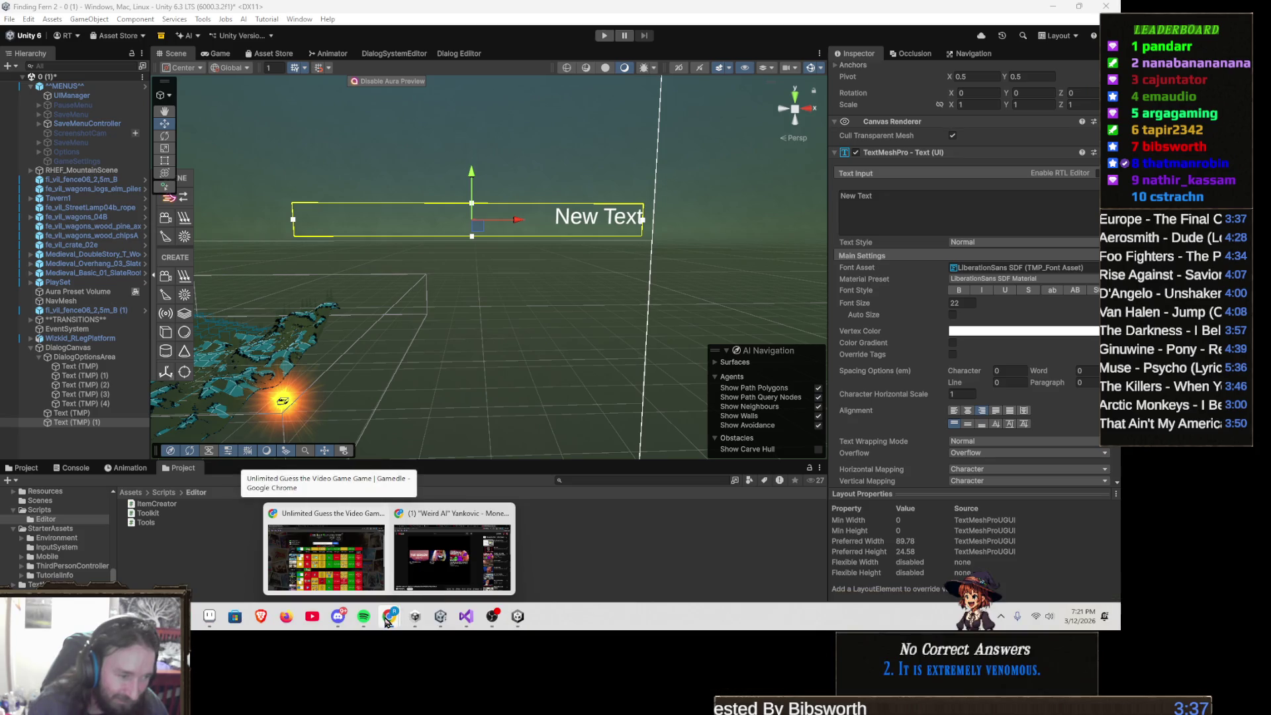
click(330, 572)
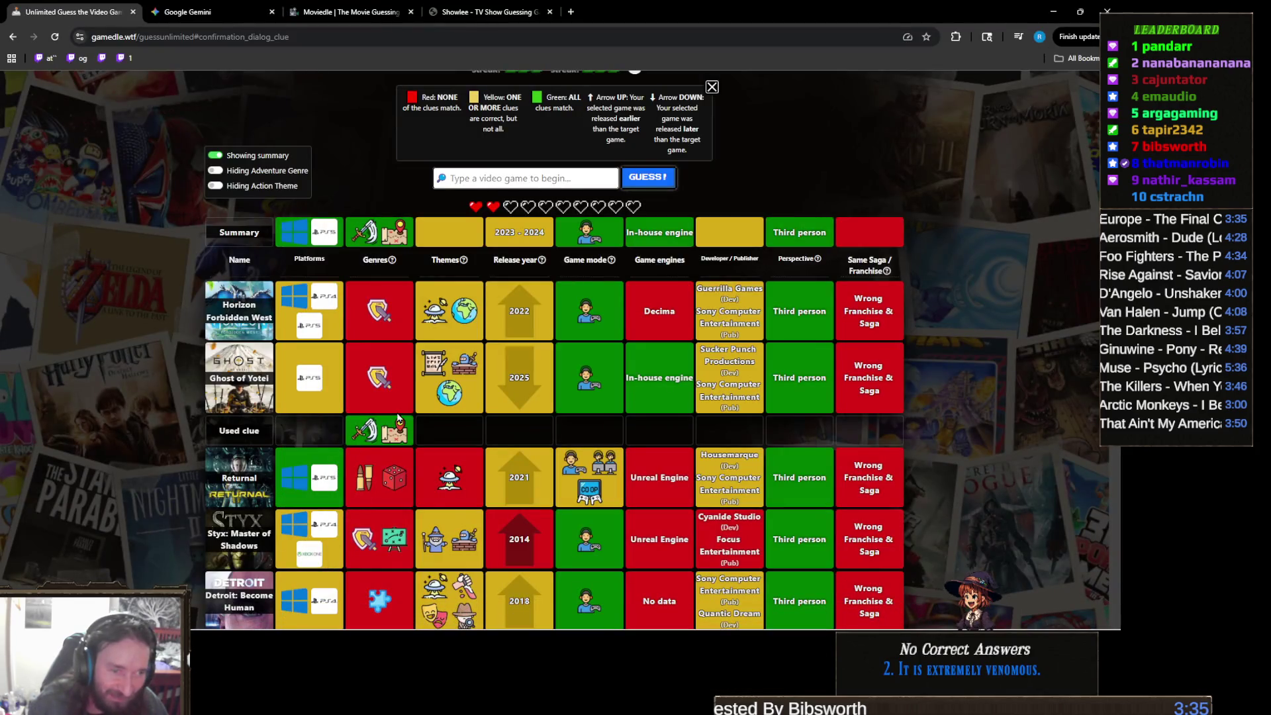
scroll(561, 367, down, 2)
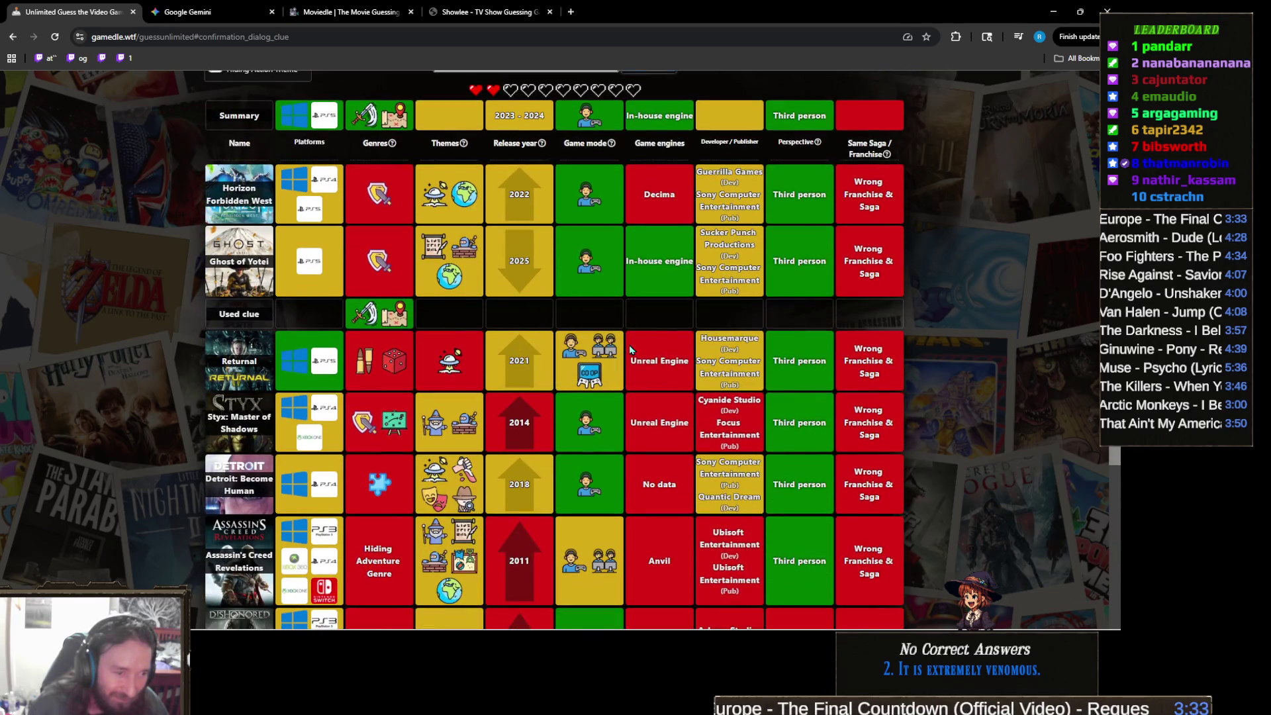
scroll(632, 345, down, 3)
scroll(632, 344, up, 6)
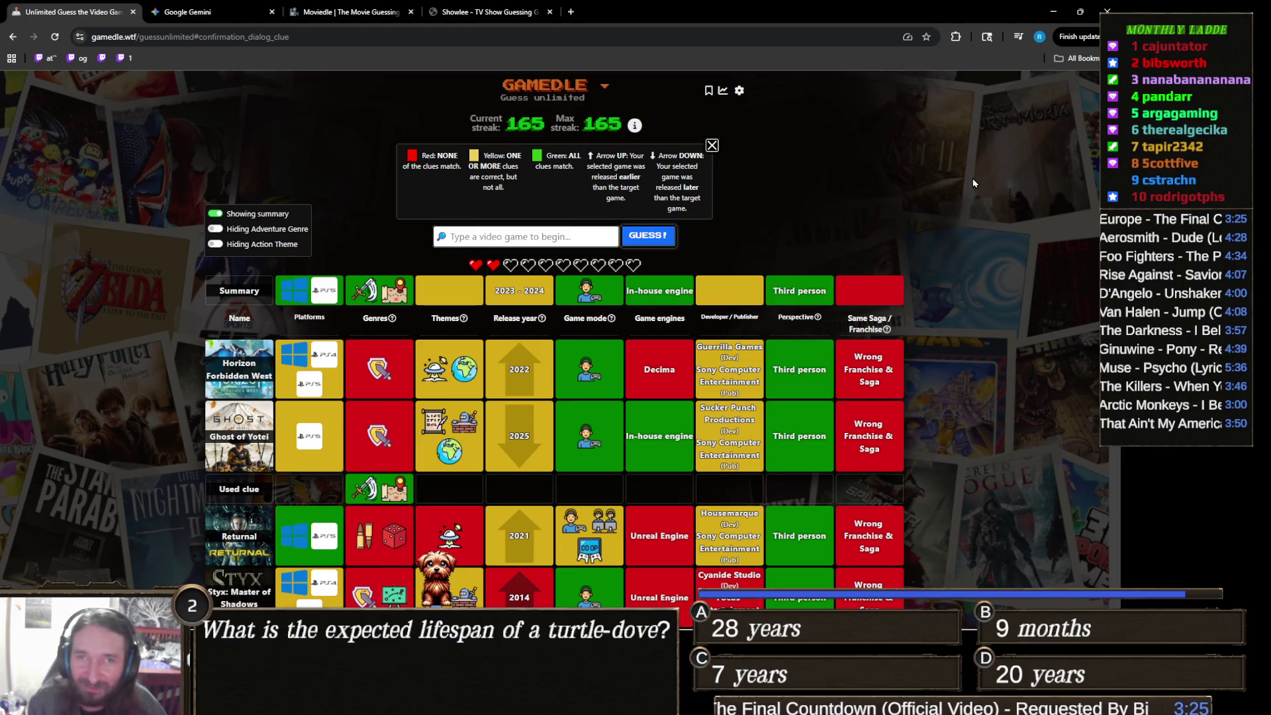
click(1052, 13)
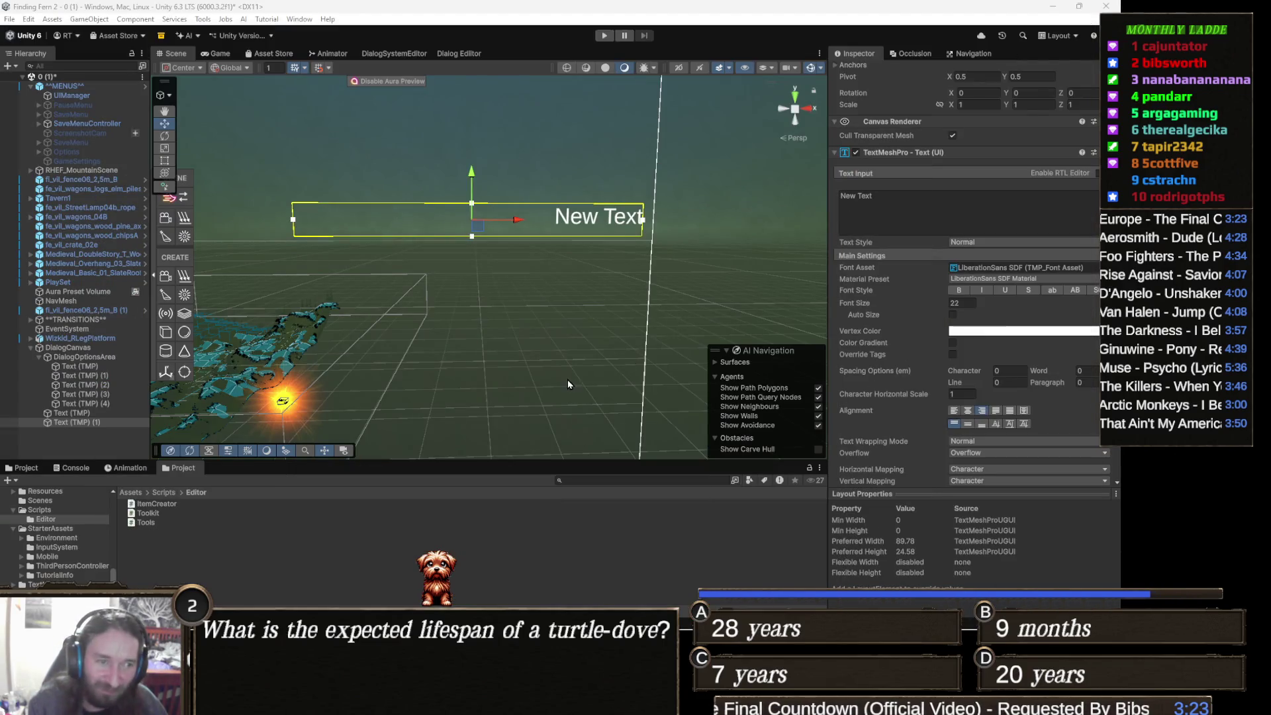
Step: Pan the Scene view up and right to check the DialogCanvas text objects, then preview Chrome's windows
drag(566, 379, 580, 366)
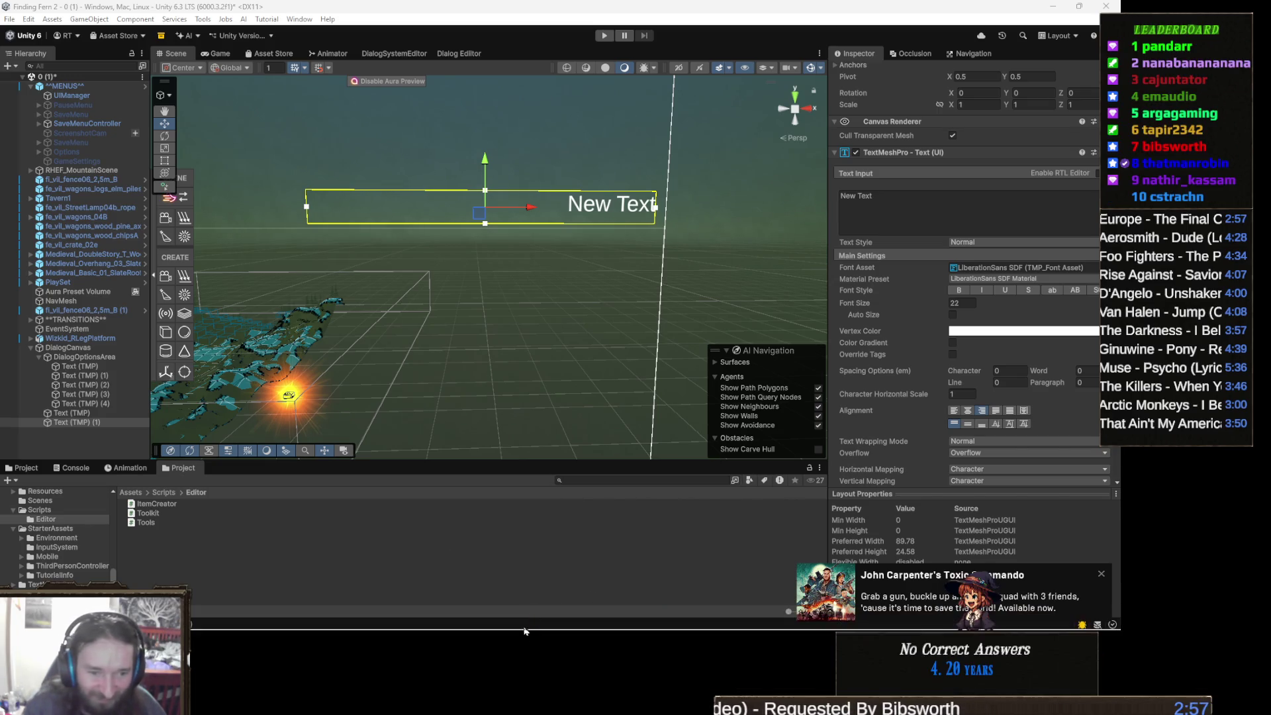
mouse_move(518, 617)
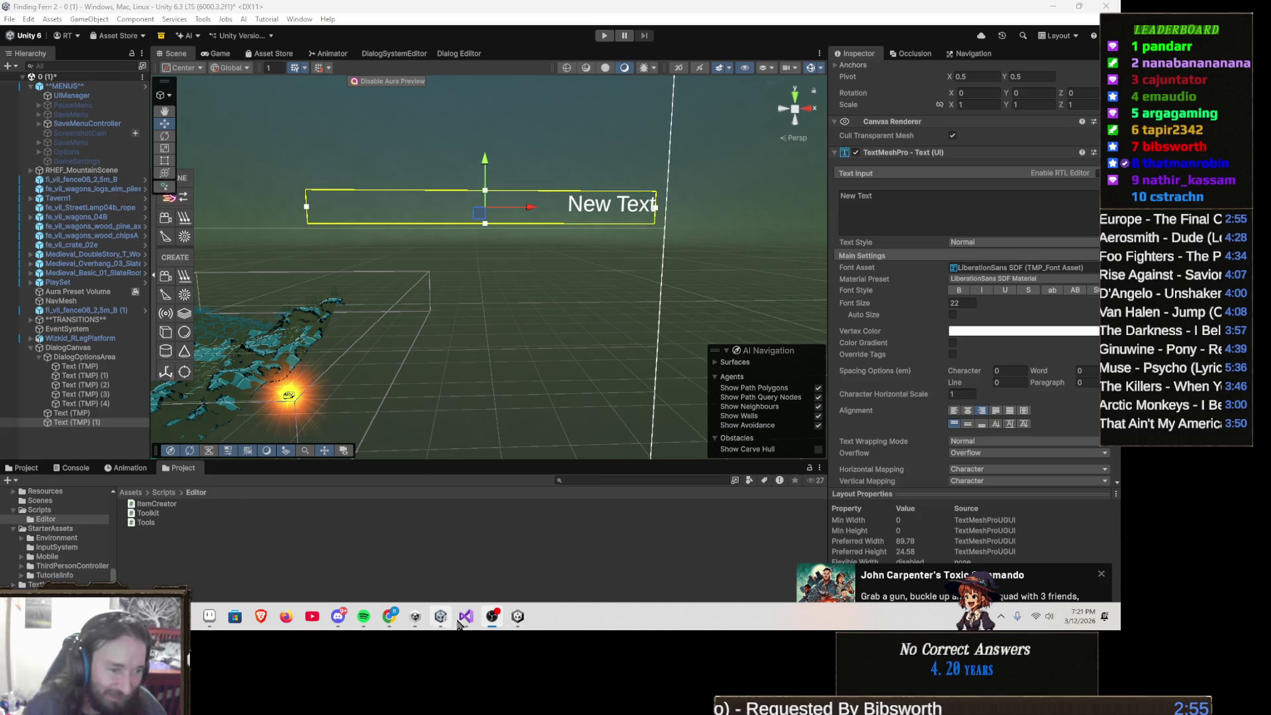
mouse_move(389, 617)
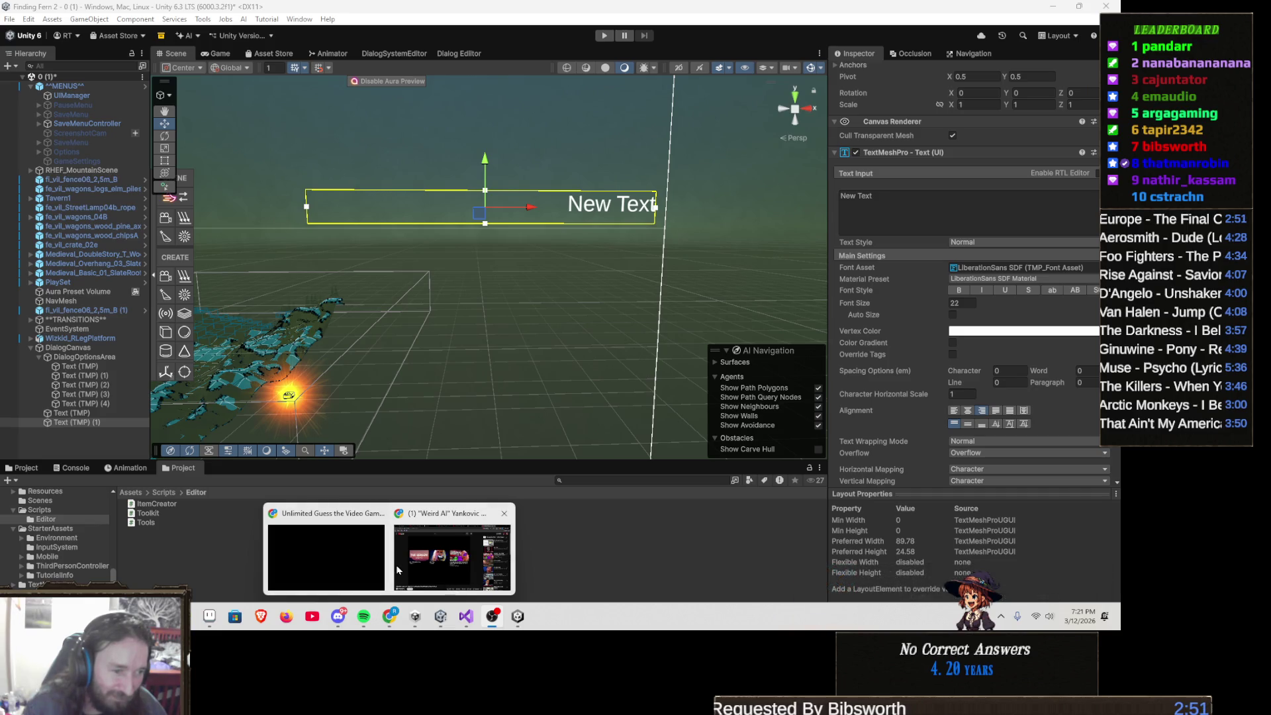
Step: Bring Gamedle forward and scroll through the earlier guesses, ending back at the top
click(338, 553)
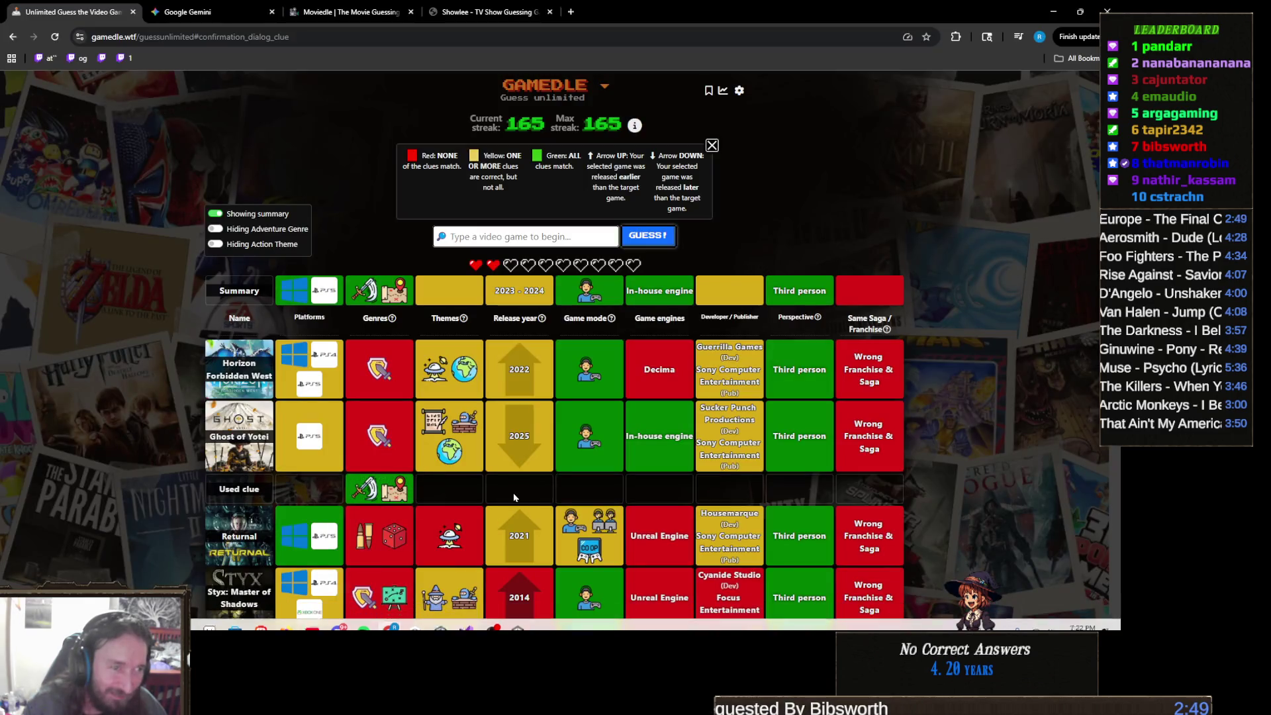
scroll(509, 458, down, 3)
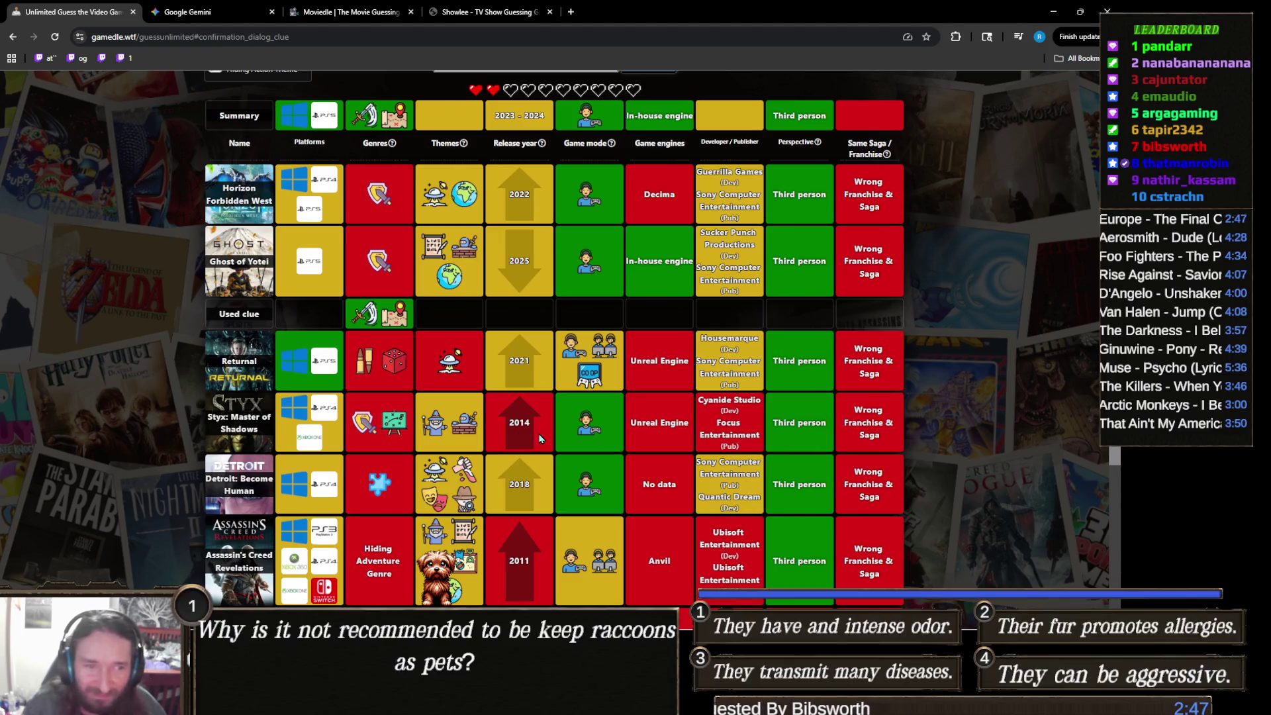
scroll(530, 423, up, 2)
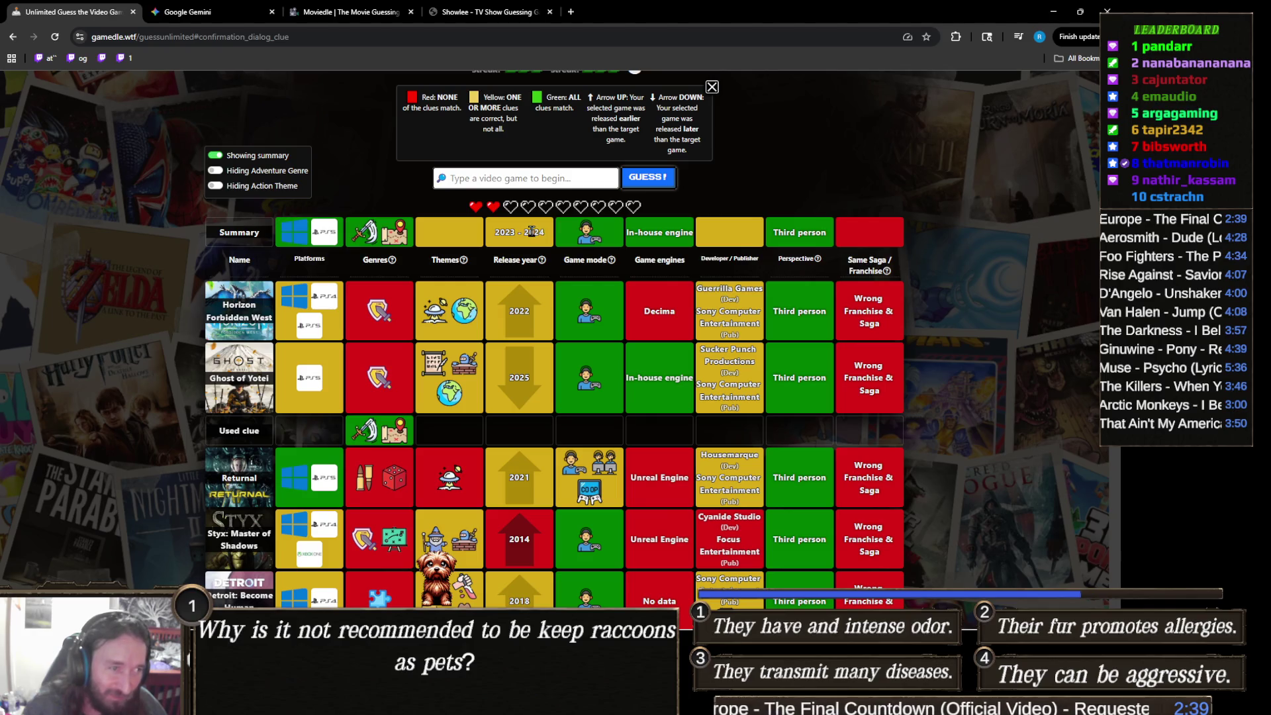
scroll(533, 265, down, 3)
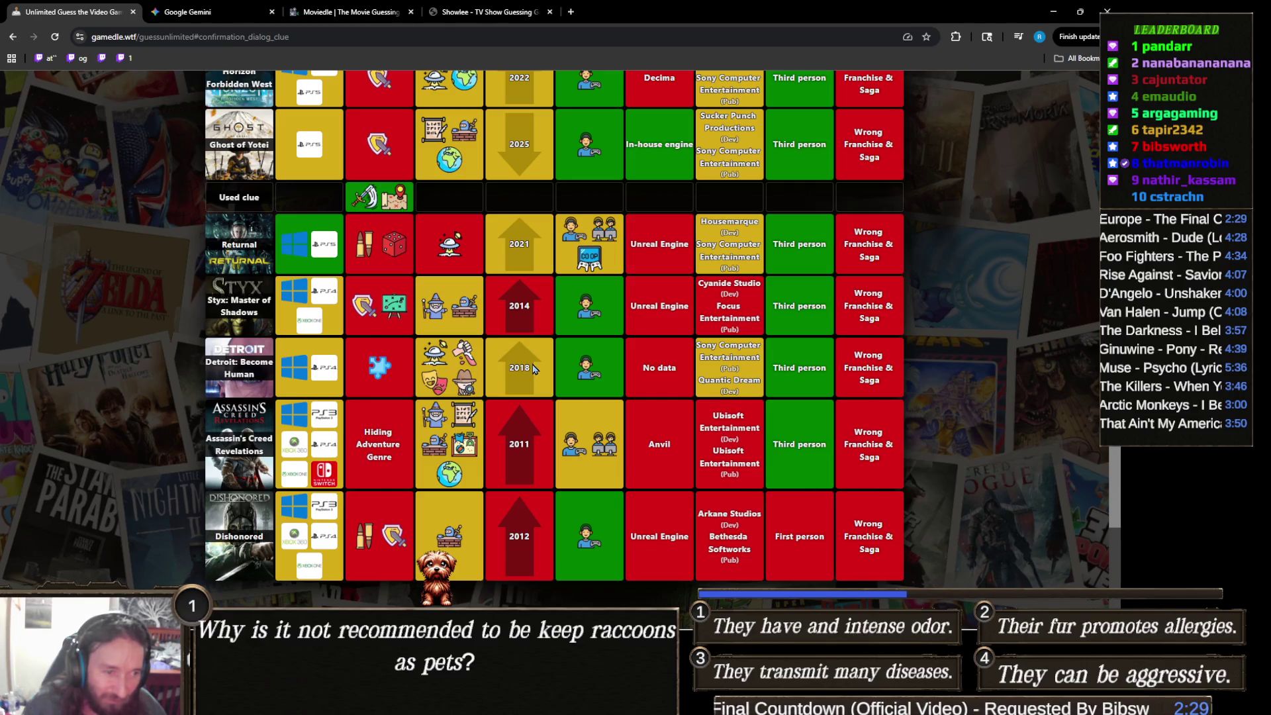
scroll(535, 368, up, 2)
scroll(535, 368, up, 3)
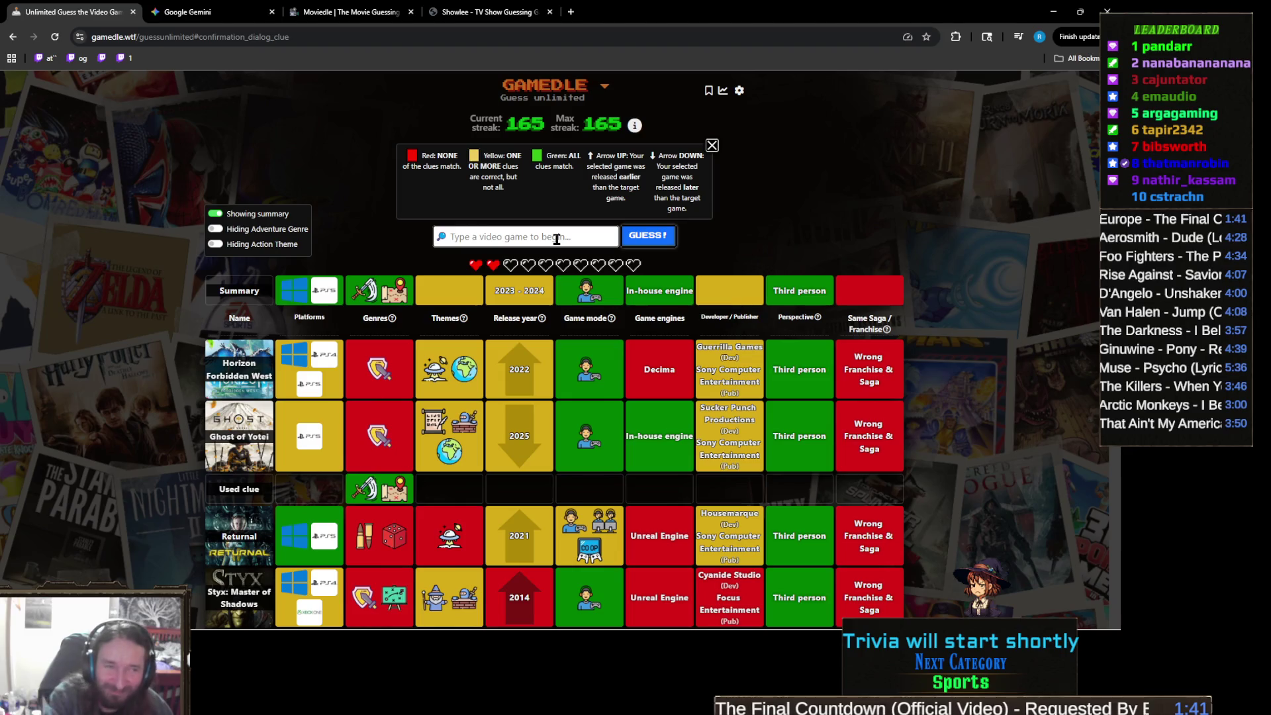
Step: Submit Rise of the Ronin as a Gamedle guess via the search suggestions
text(rise of ronbin)
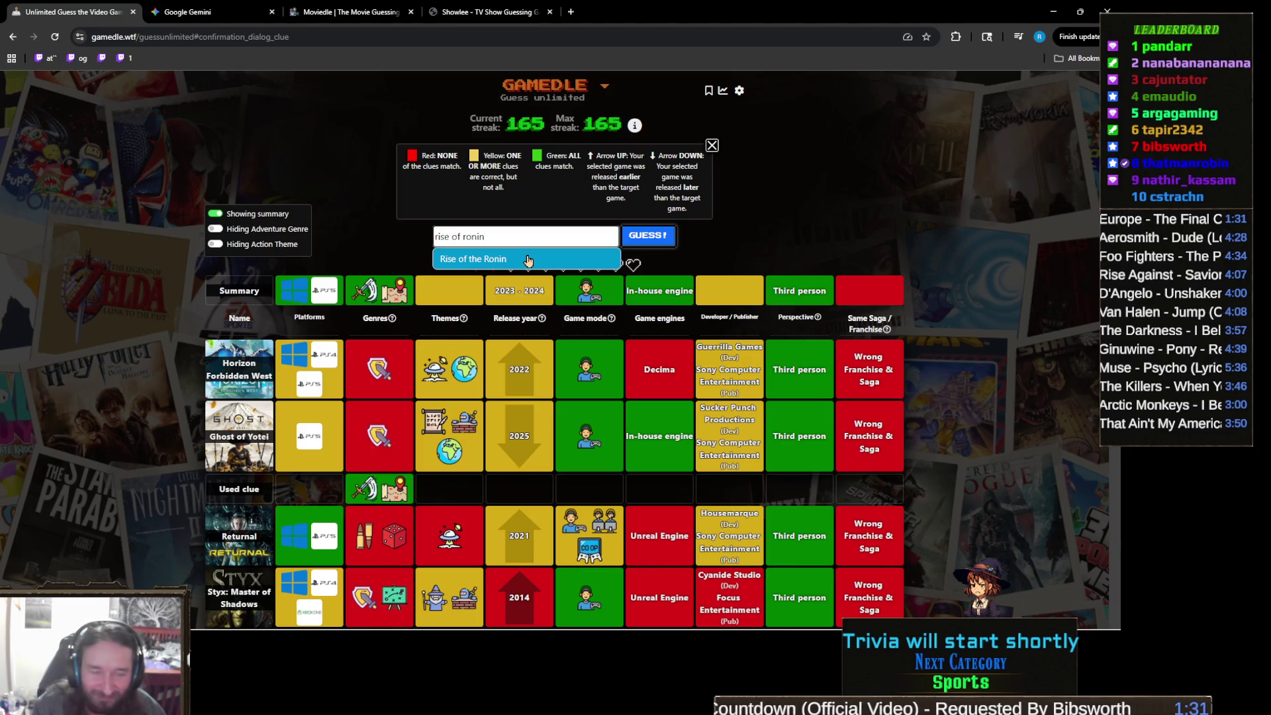
click(527, 260)
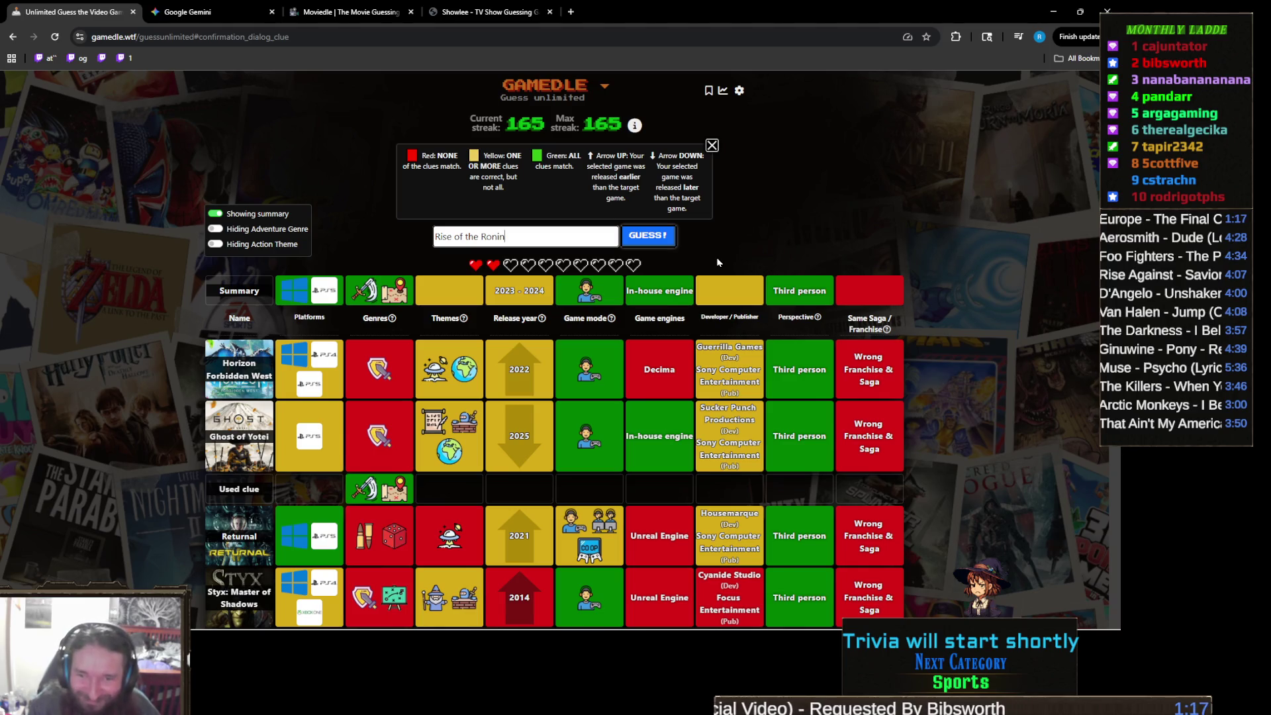
key(Return)
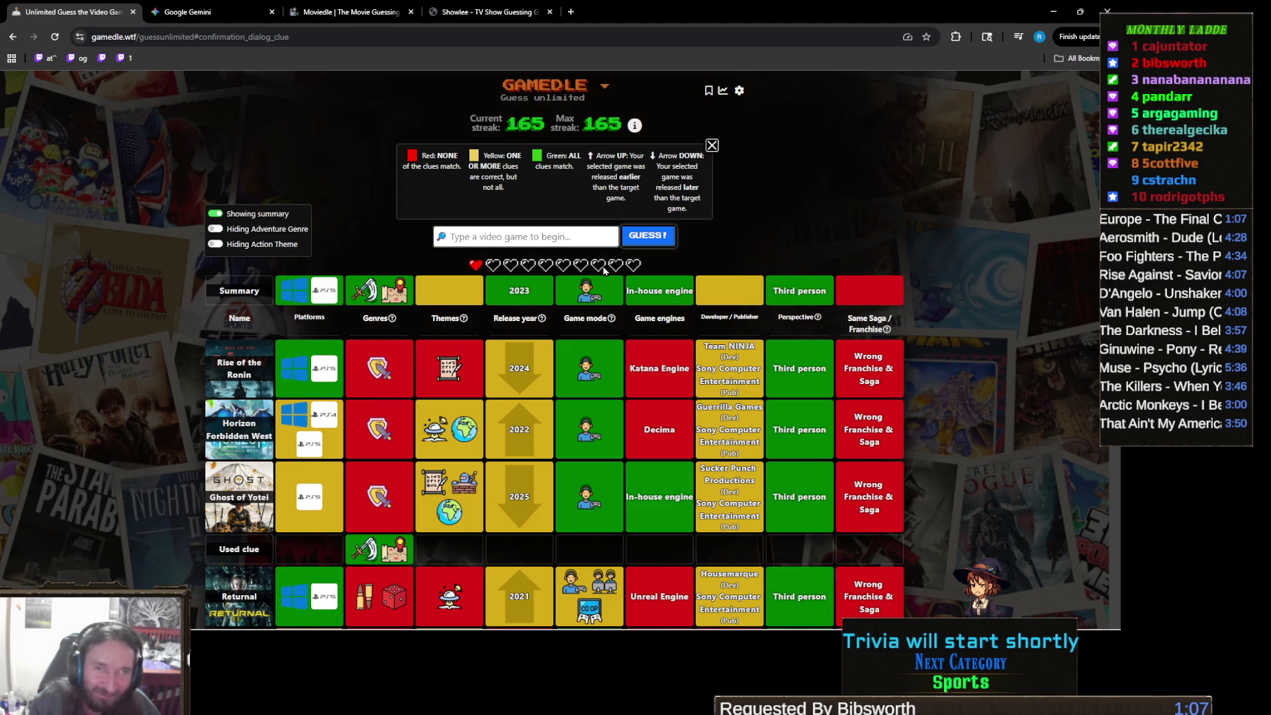
Step: Return to the Finding Fern 2 Unity project and orbit the Scene view around the text objects
mouse_move(466, 619)
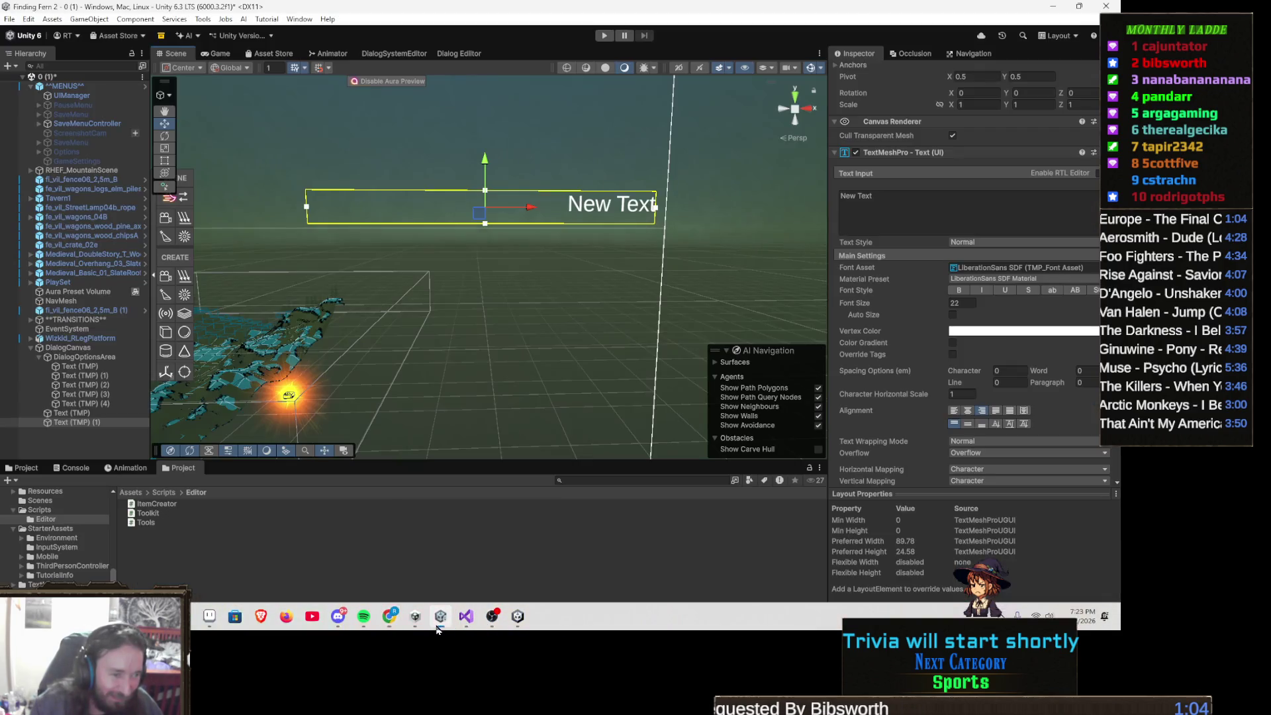
click(440, 616)
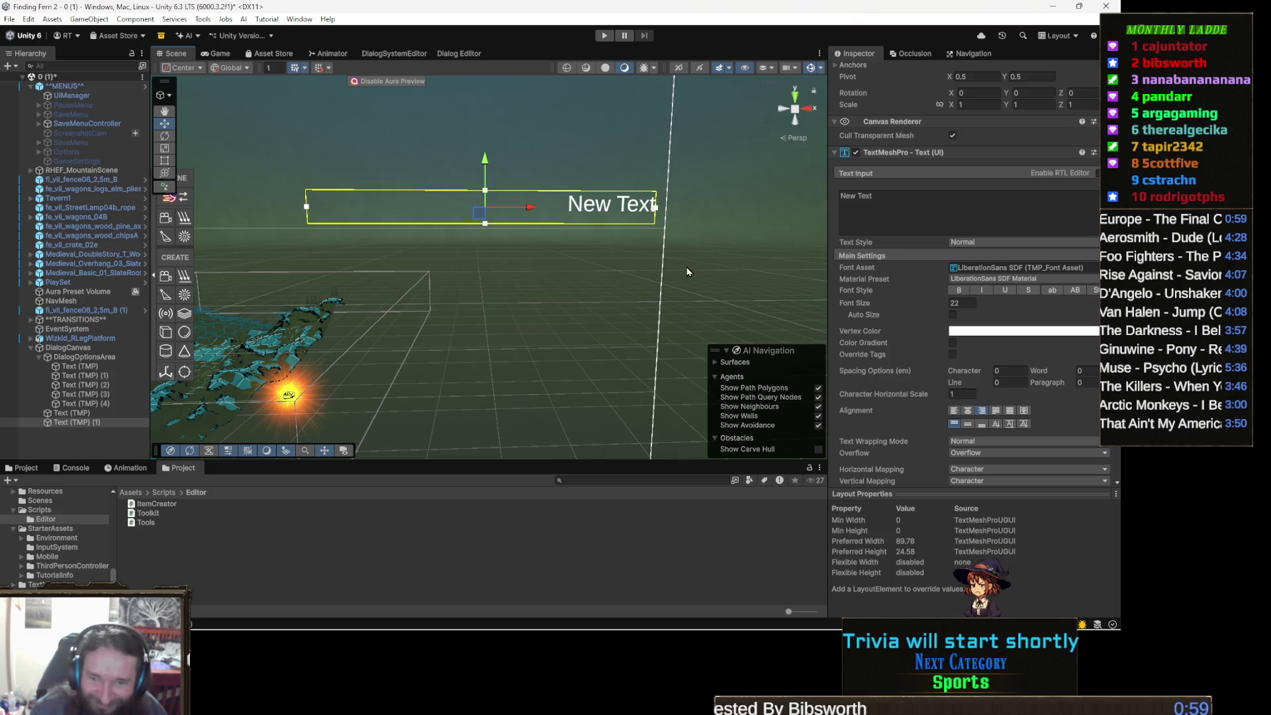
mouse_move(483, 271)
mouse_down()
mouse_move(514, 314)
mouse_move(577, 302)
mouse_up()
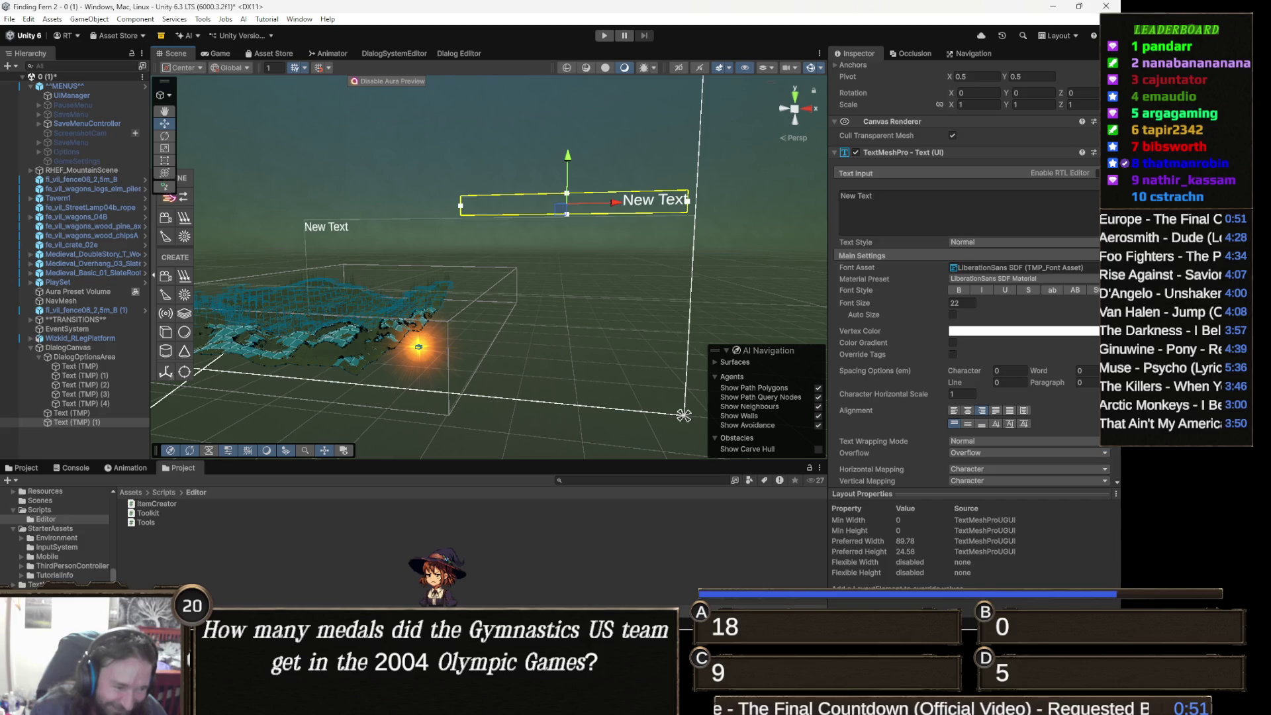
mouse_move(389, 702)
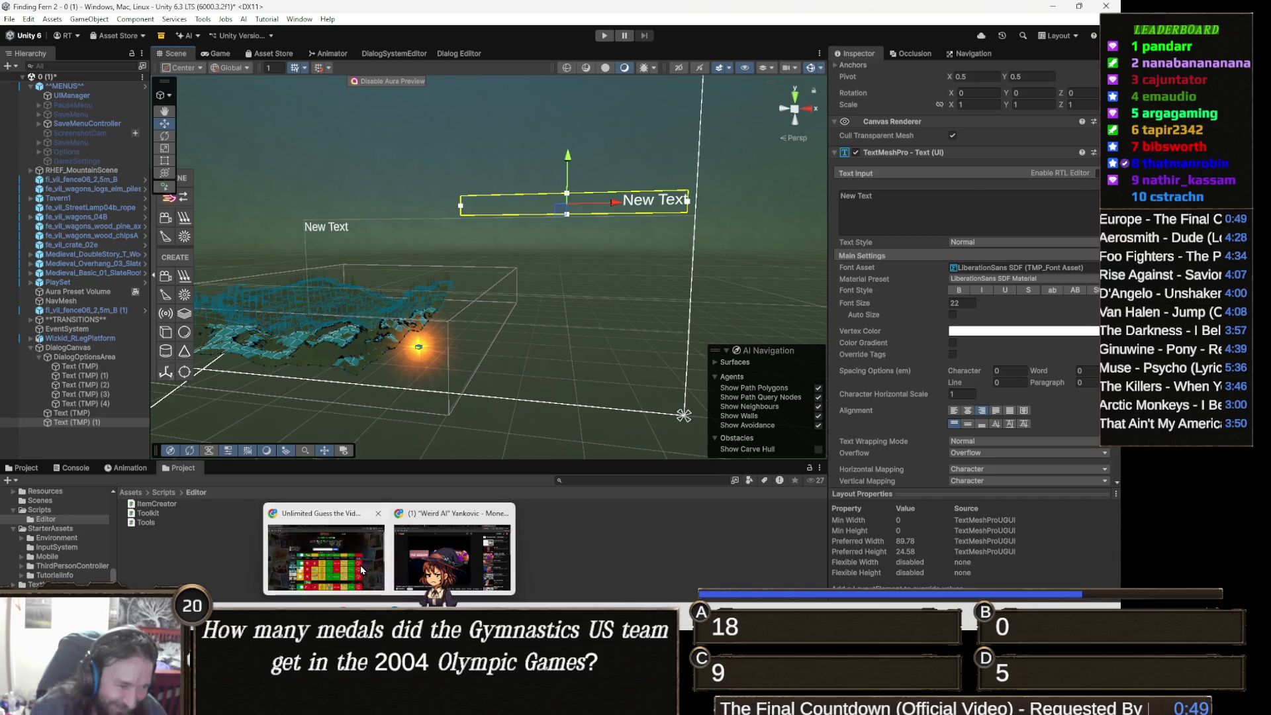
click(327, 553)
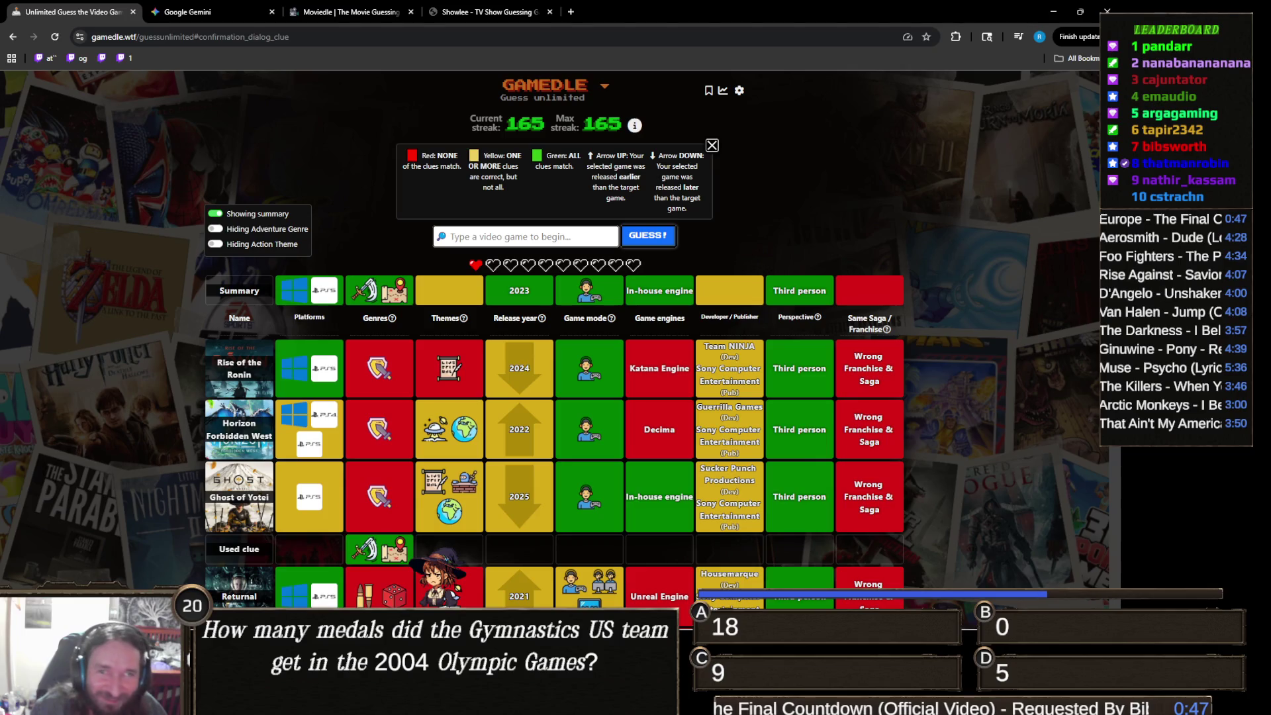
click(1052, 11)
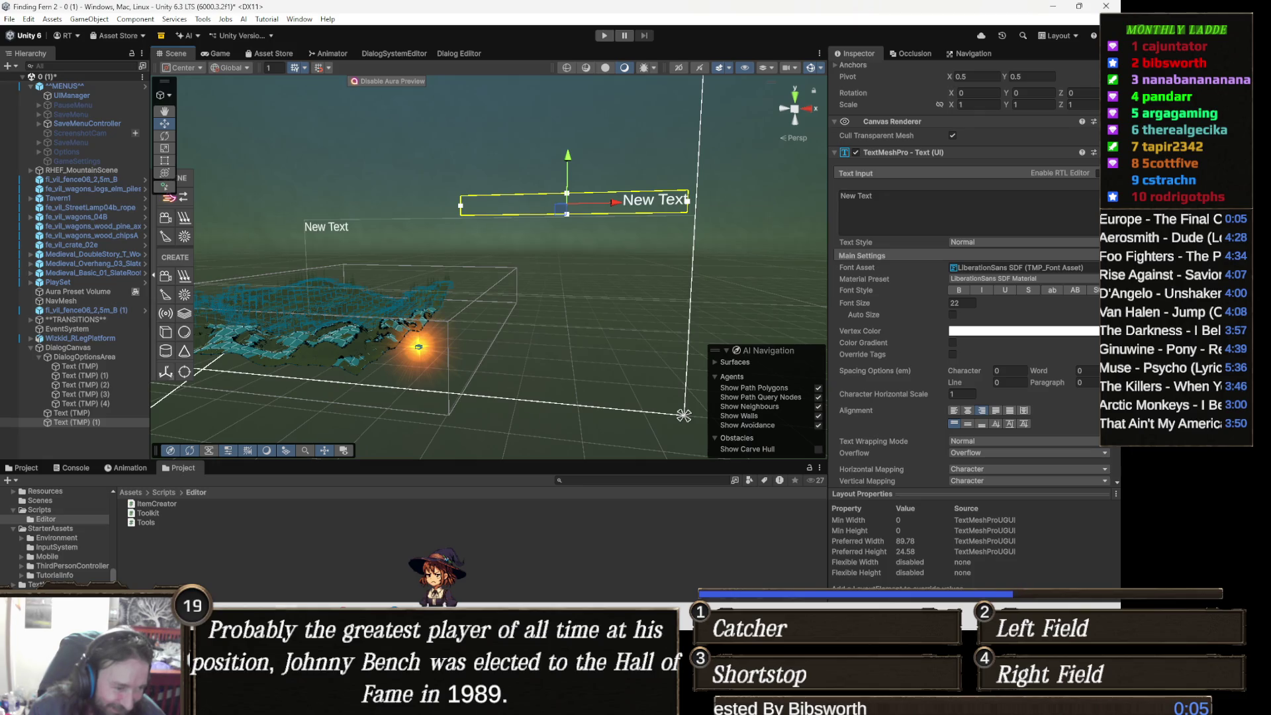
mouse_move(389, 703)
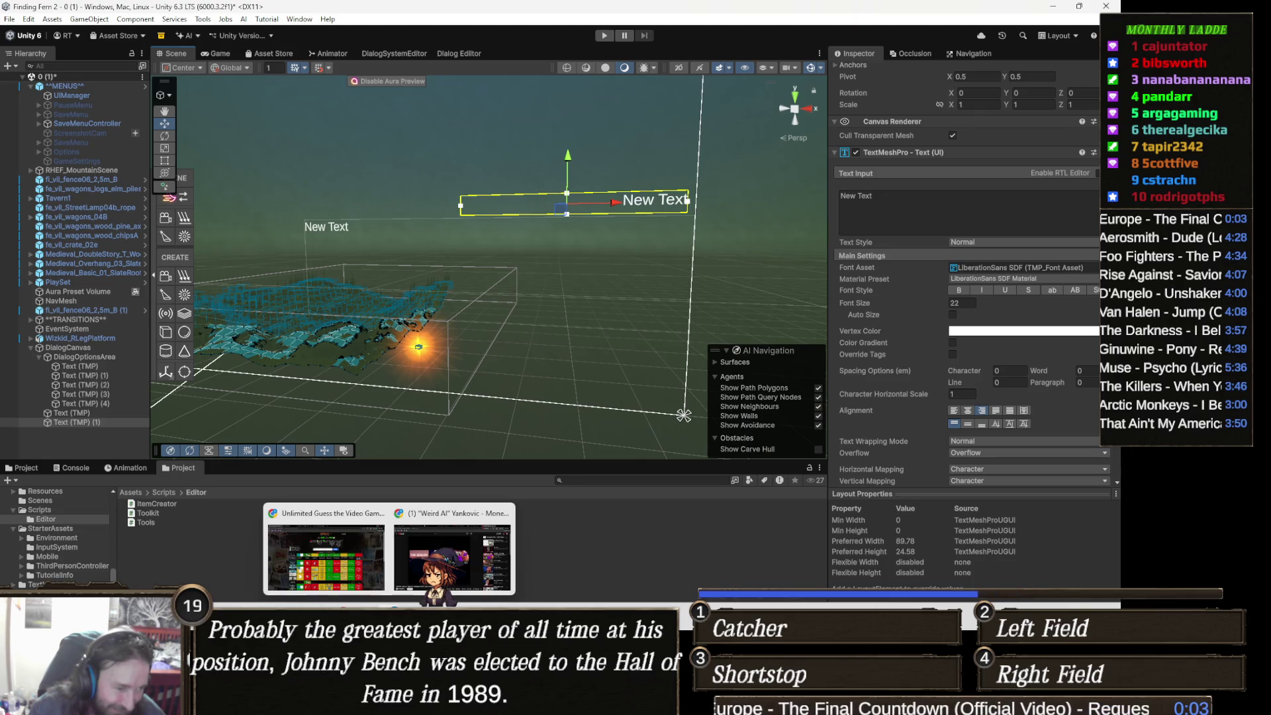
Step: Bring Gamedle back, scroll the results grid down and up, and focus the game search field
click(335, 554)
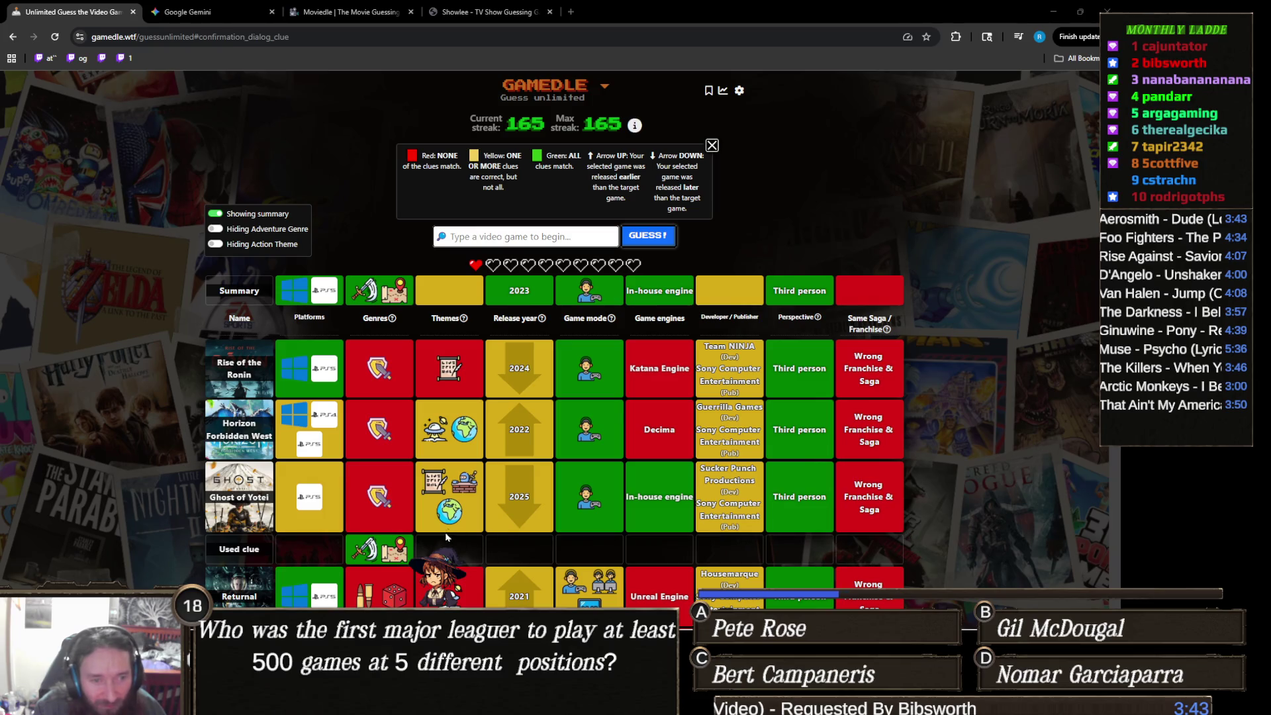
scroll(567, 490, down, 2)
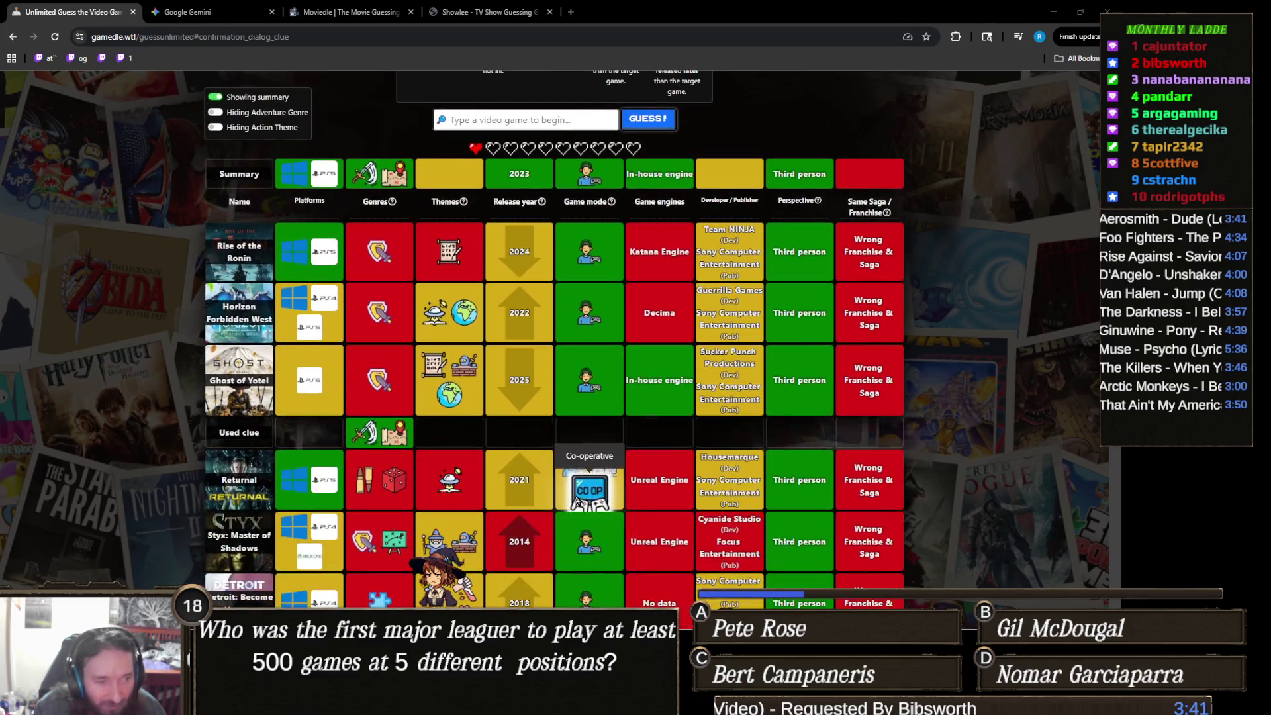
scroll(520, 463, down, 2)
scroll(507, 443, up, 4)
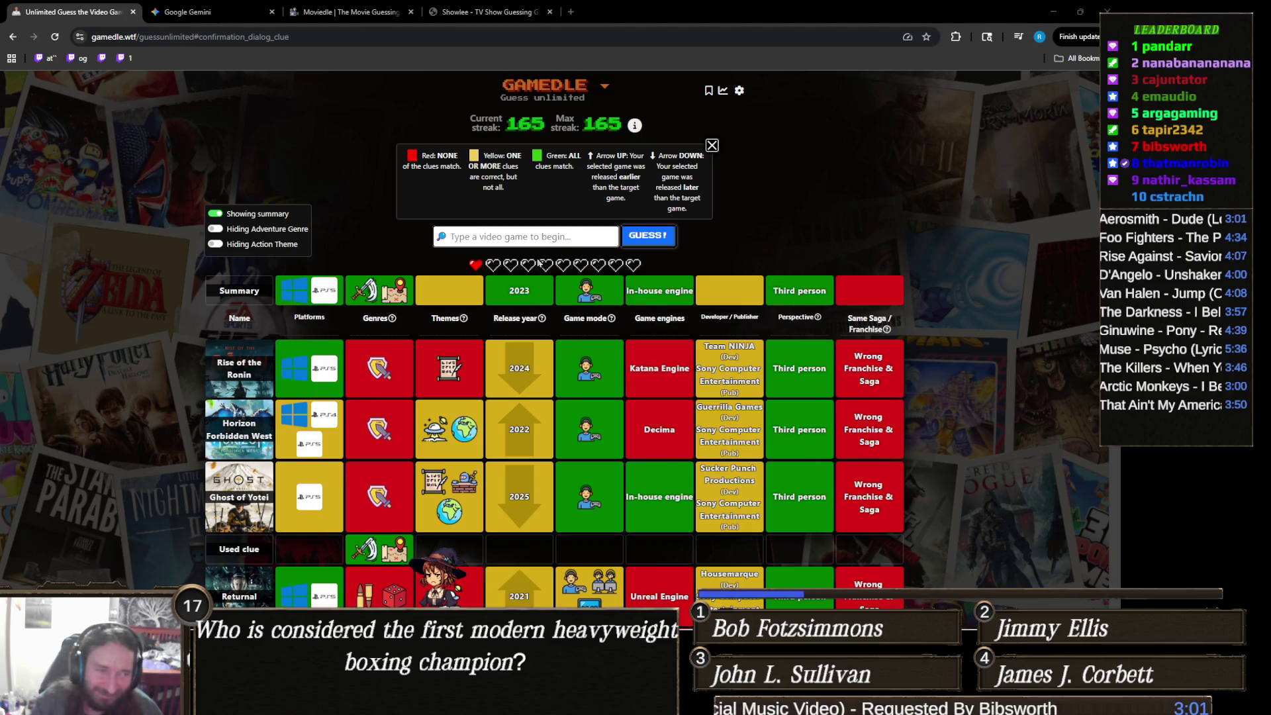
click(559, 237)
Step: Type 'sackb' in the Gamedle search, clear it again, and switch back to the Unity editor
text(sackb)
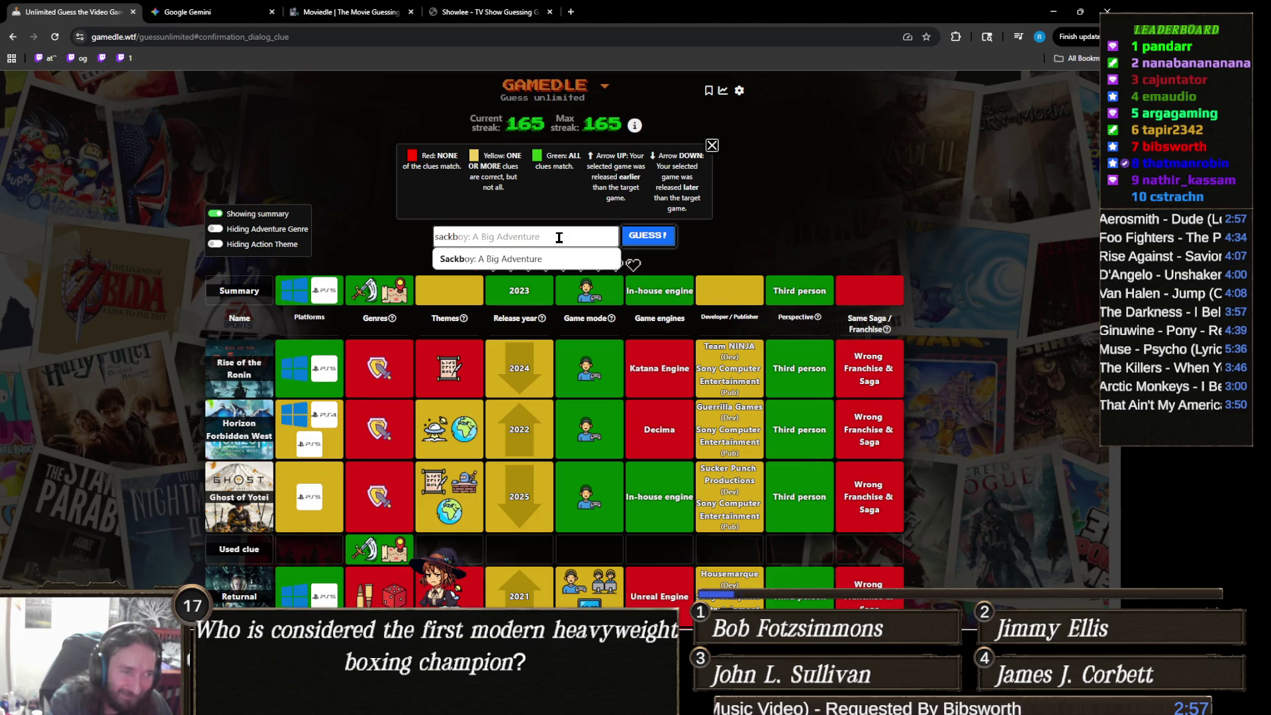
key(ctrl+a)
key(BackSpace)
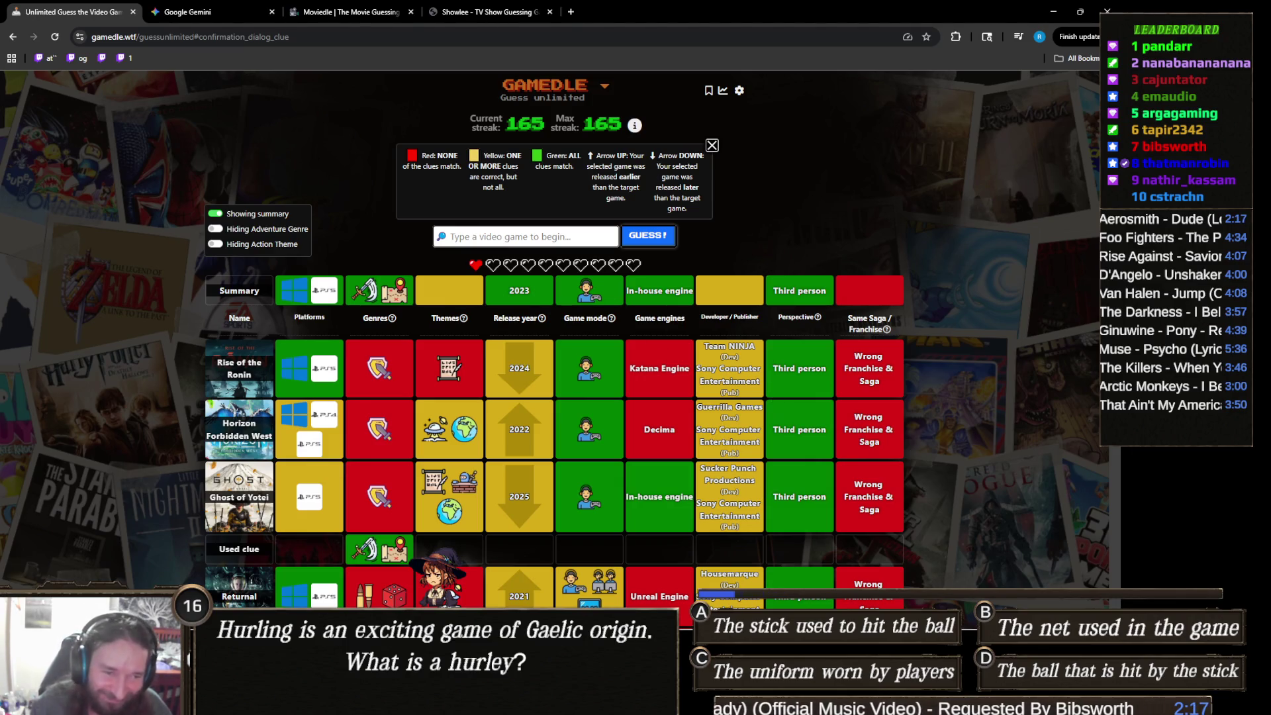
mouse_move(440, 619)
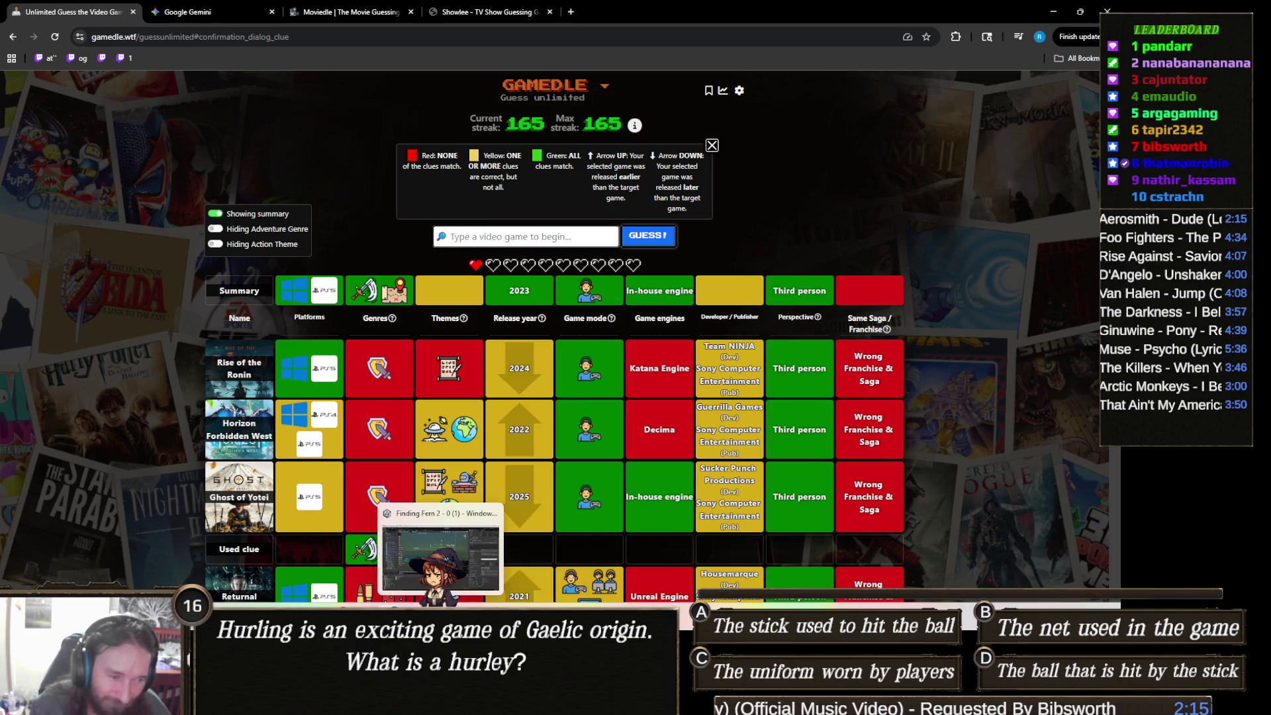
click(440, 619)
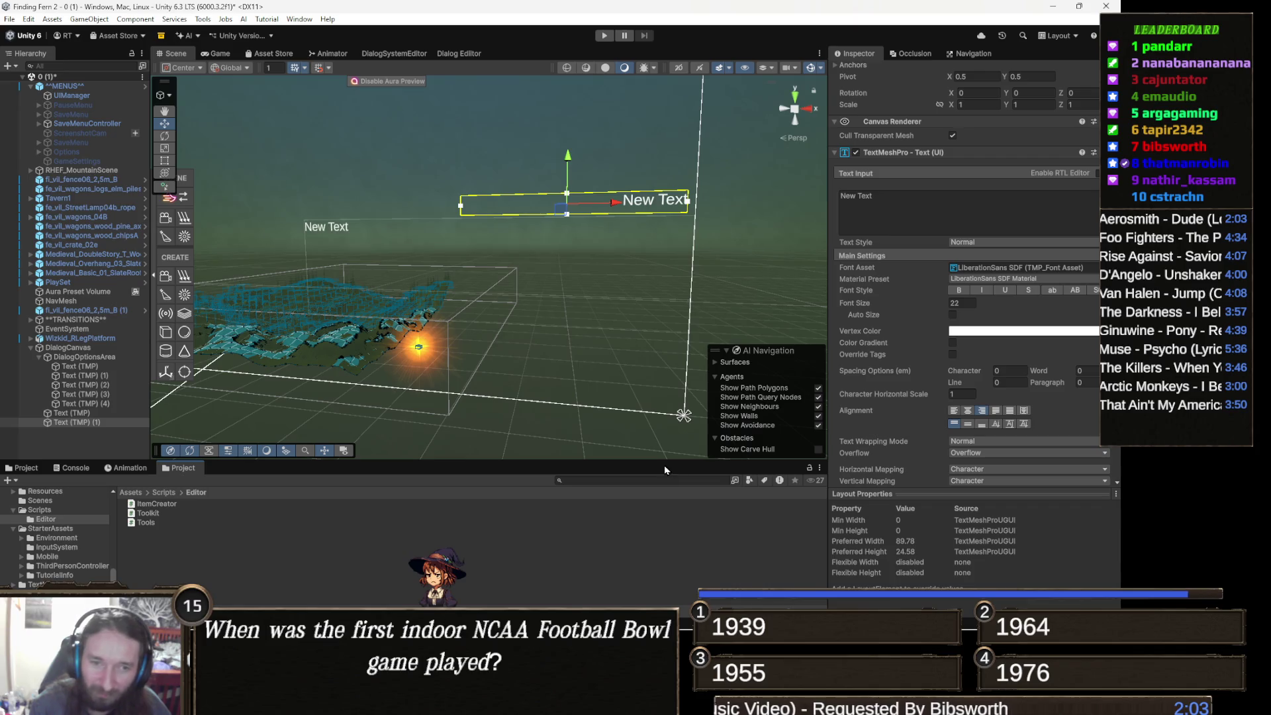
Step: Orbit the Scene view around the dialog text boxes and select DialogCanvas to inspect it
mouse_move(577, 305)
mouse_down()
mouse_move(634, 271)
mouse_move(550, 300)
mouse_move(565, 276)
mouse_up()
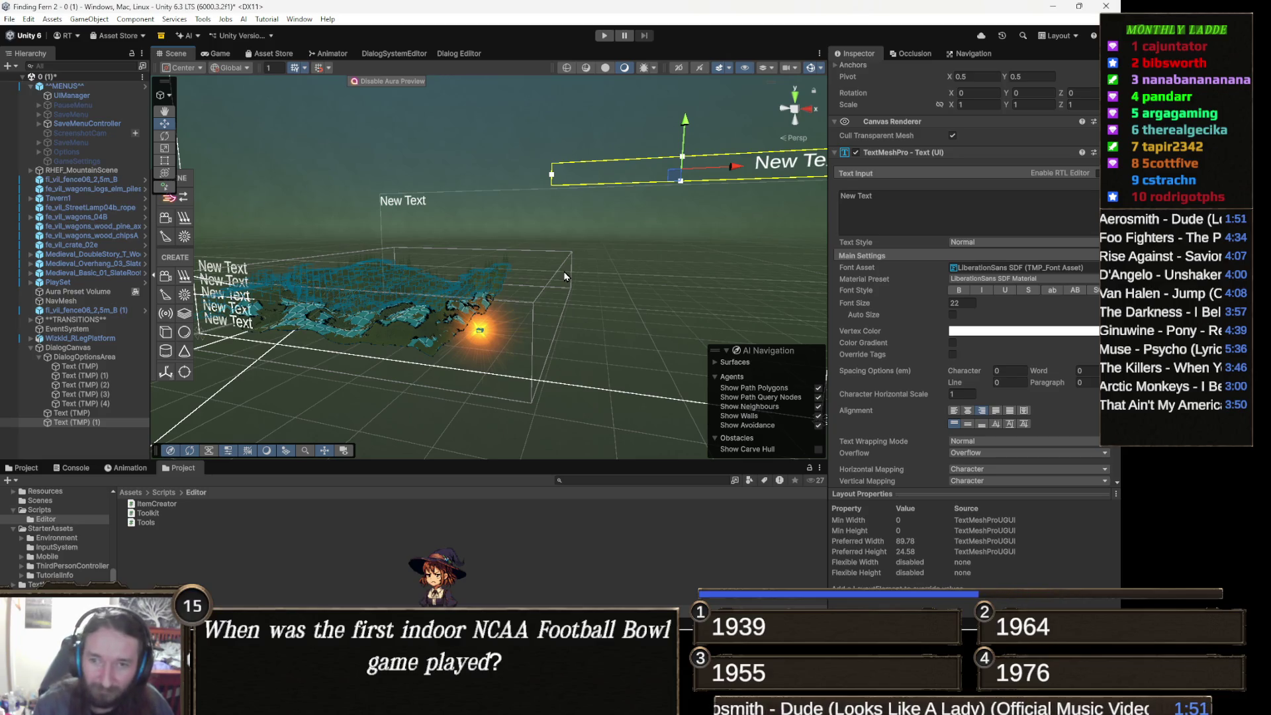
mouse_move(577, 281)
mouse_down()
mouse_move(503, 266)
mouse_move(596, 275)
mouse_up()
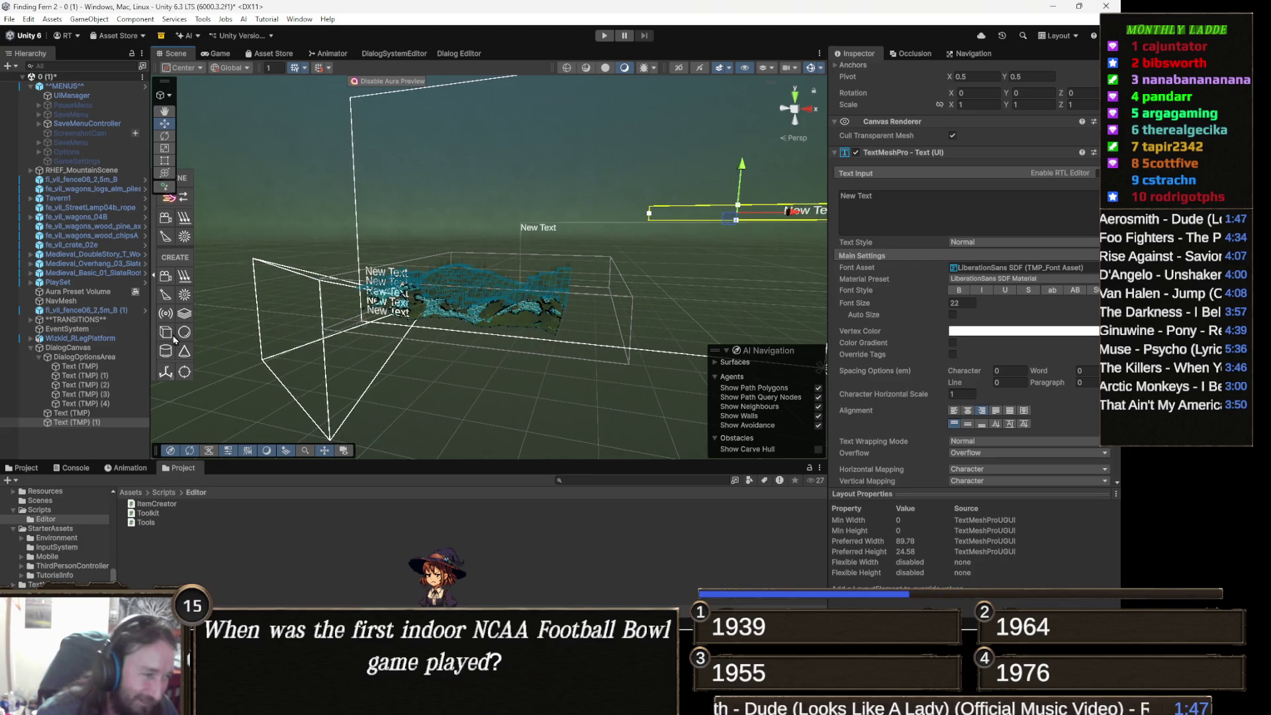
click(91, 344)
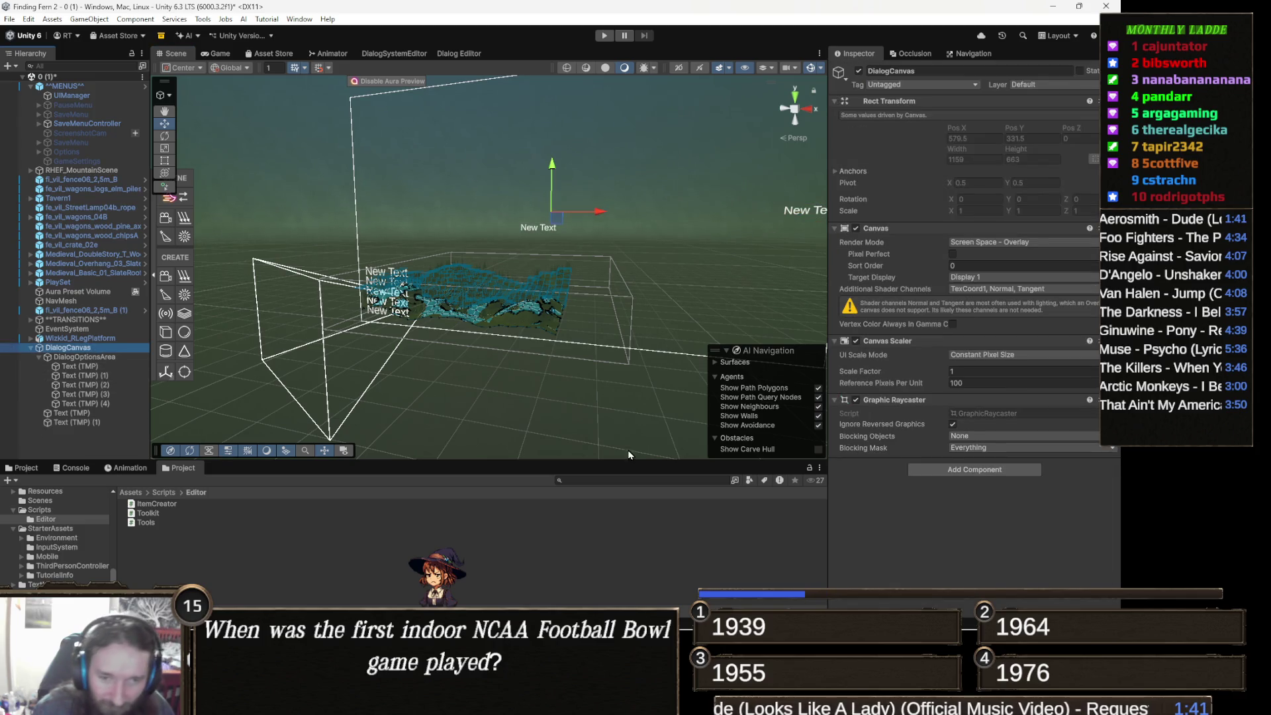
Step: Select MENUS to view its empty Dialog Controller, then return to the Gamedle page
click(82, 88)
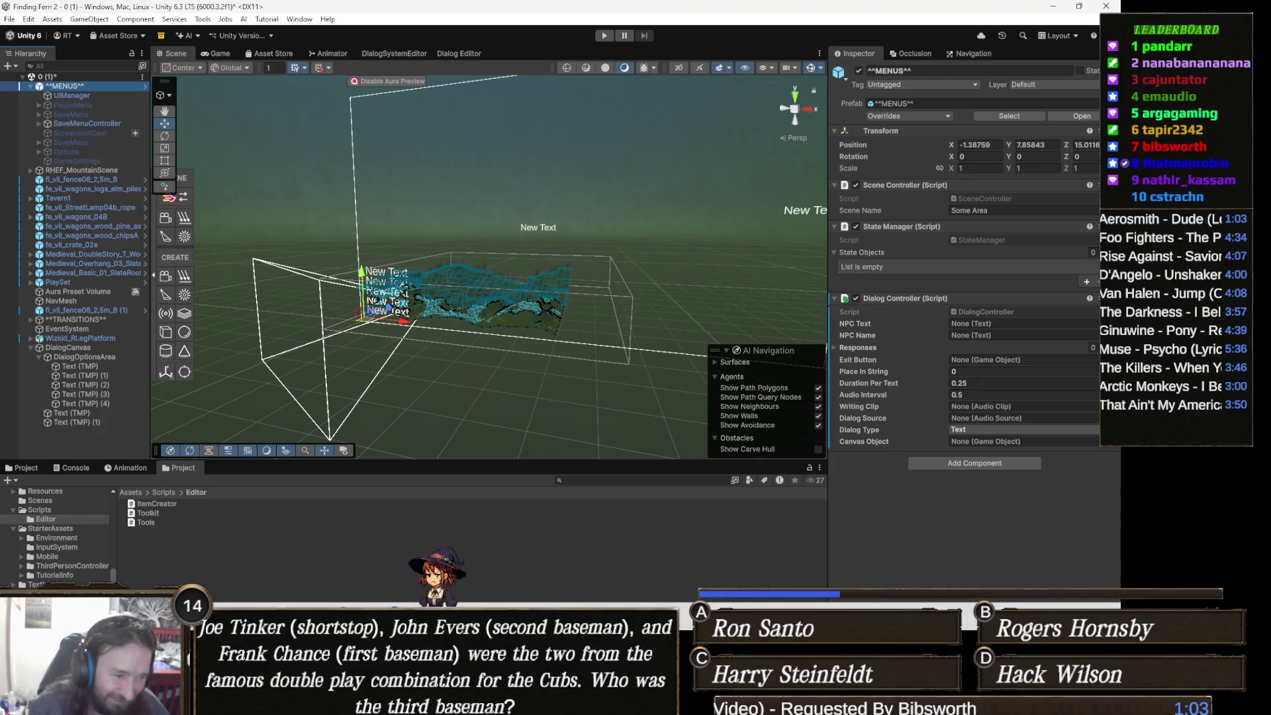
mouse_move(397, 705)
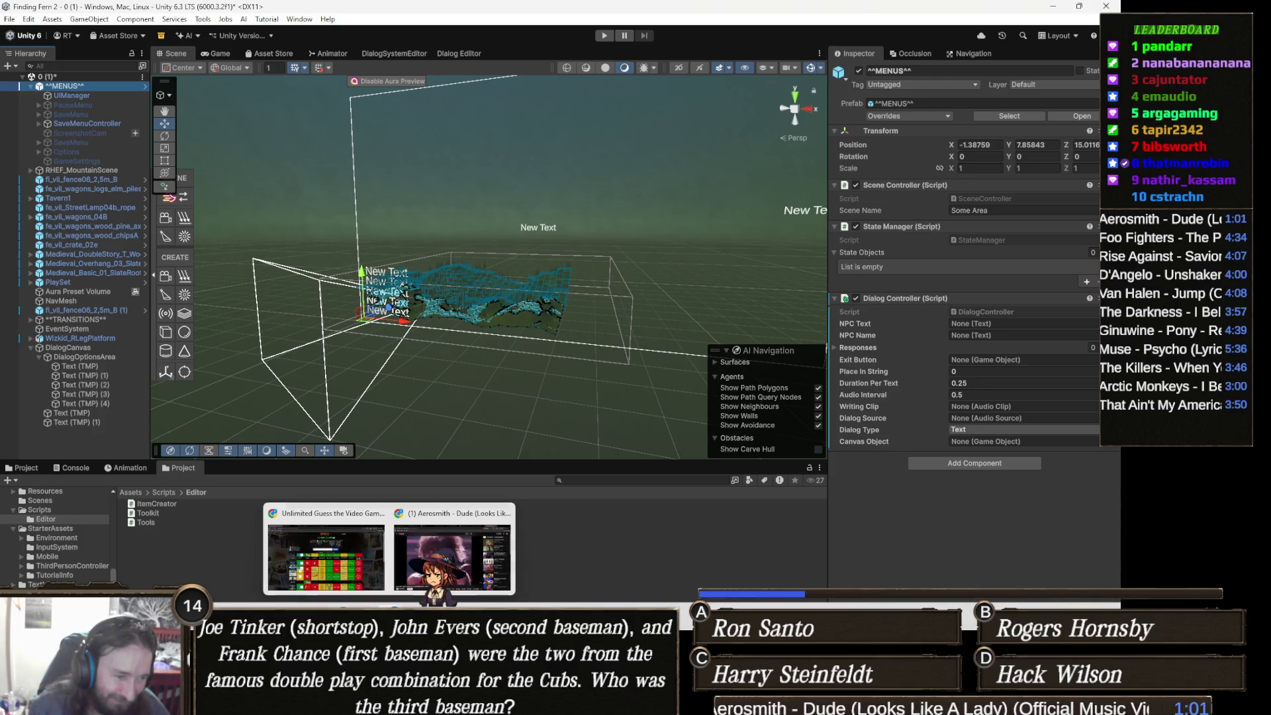
click(351, 562)
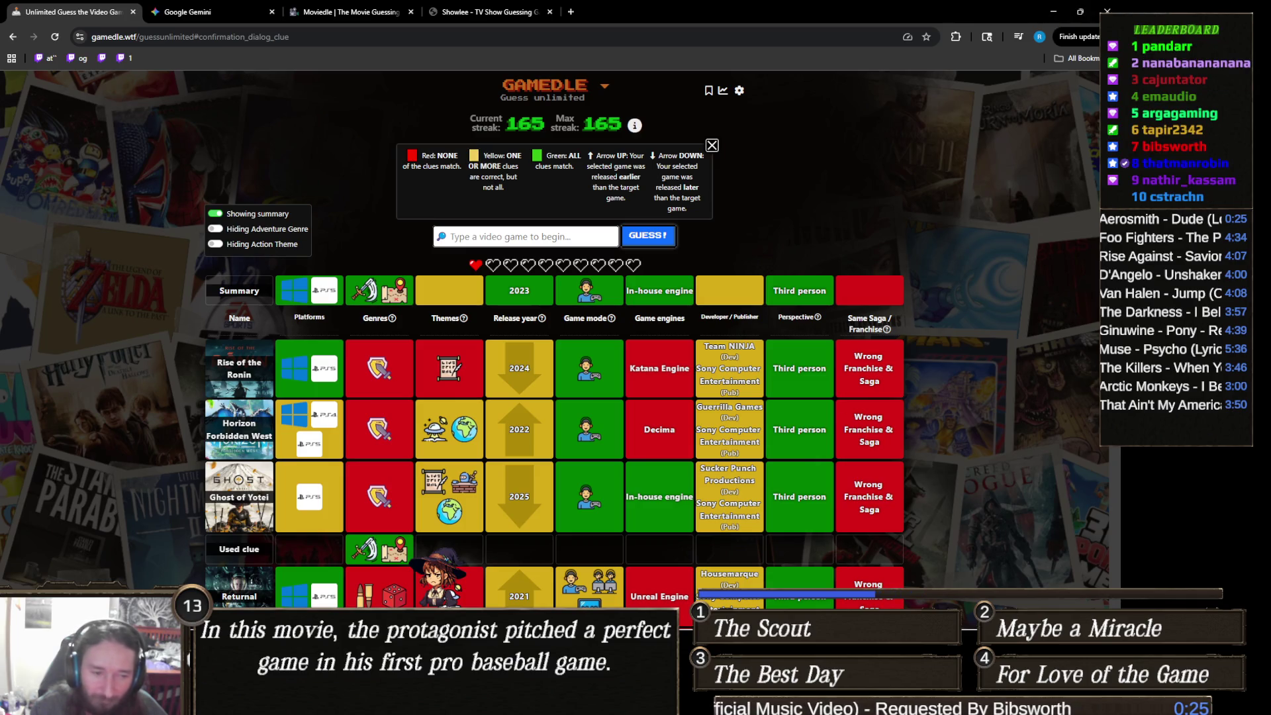
Step: Bring the Gamedle guess board back, with Rise of the Ronin as the top guess
mouse_move(467, 701)
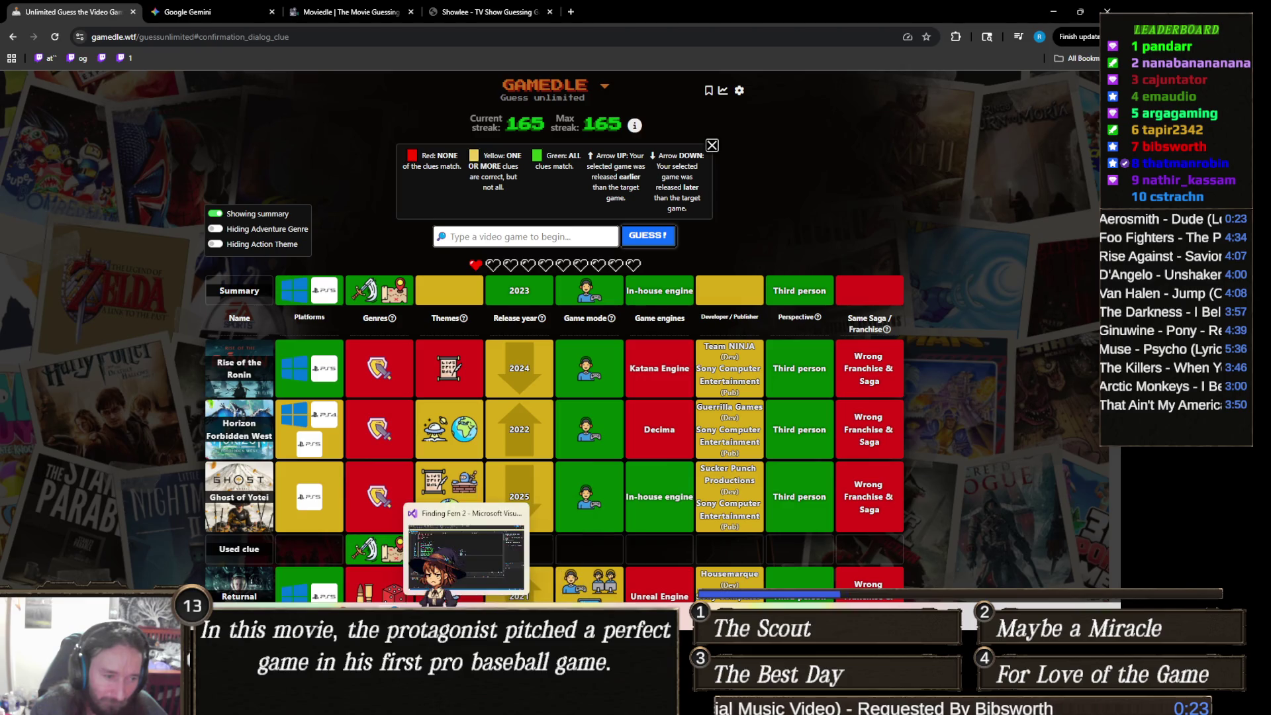
Step: Bring Unity forward, orbit the Scene view around the text boxes and light, and pick the cube tool
click(441, 703)
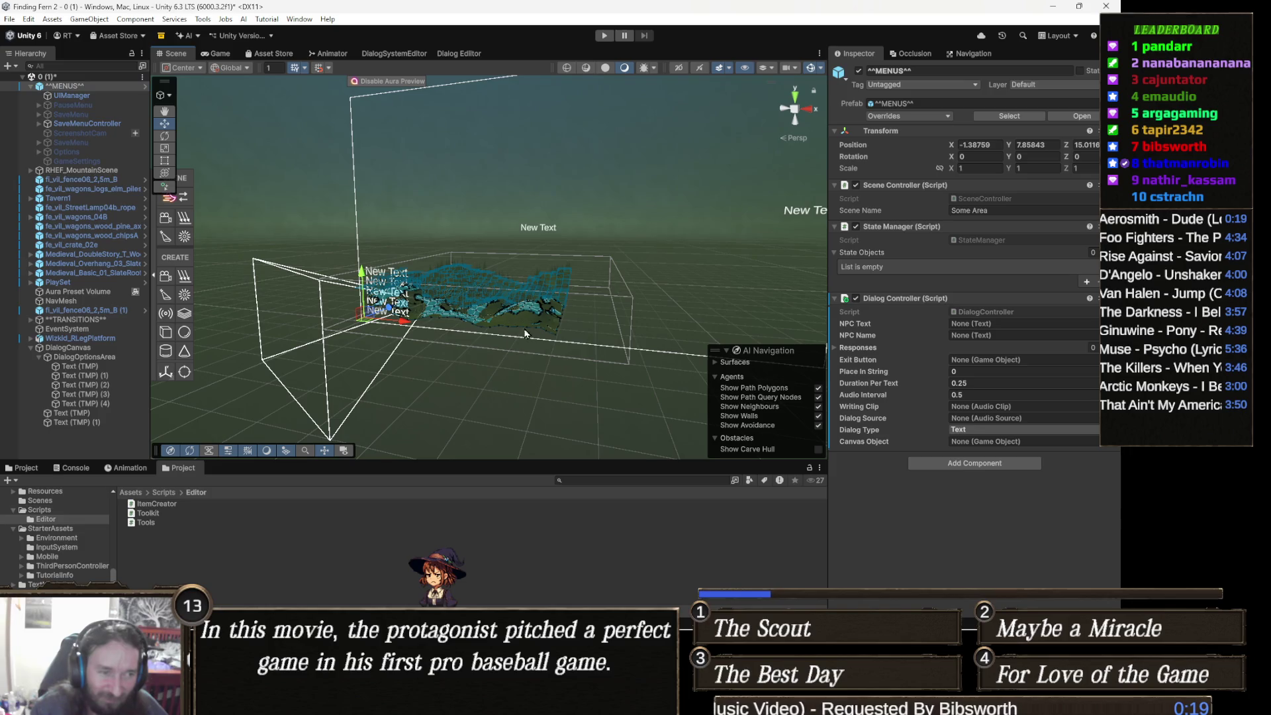
drag(546, 395, 479, 369)
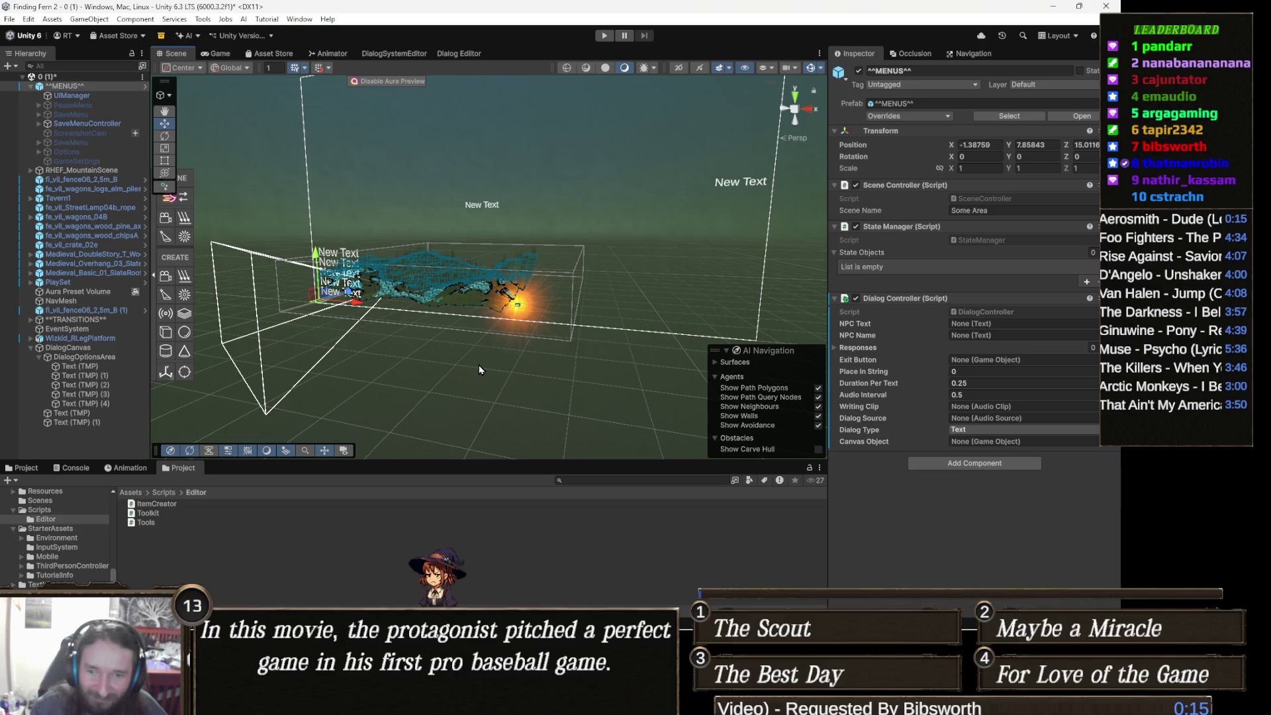
drag(491, 381, 452, 353)
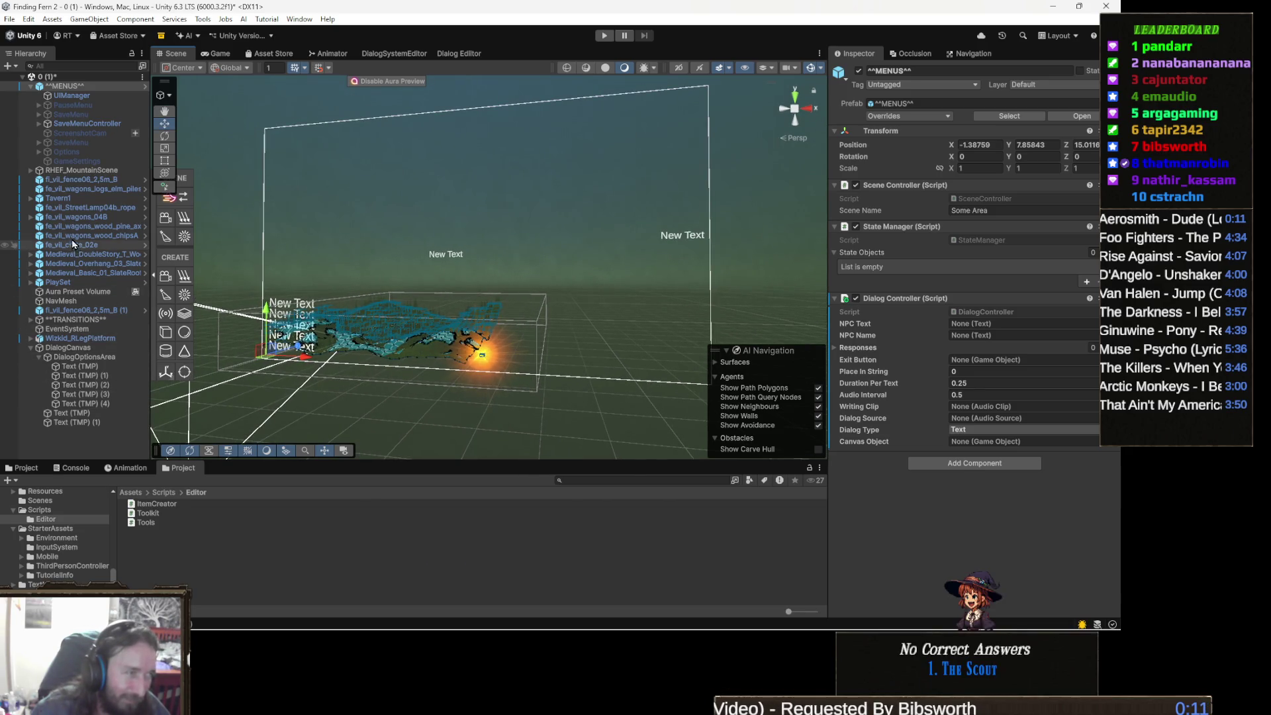
click(165, 332)
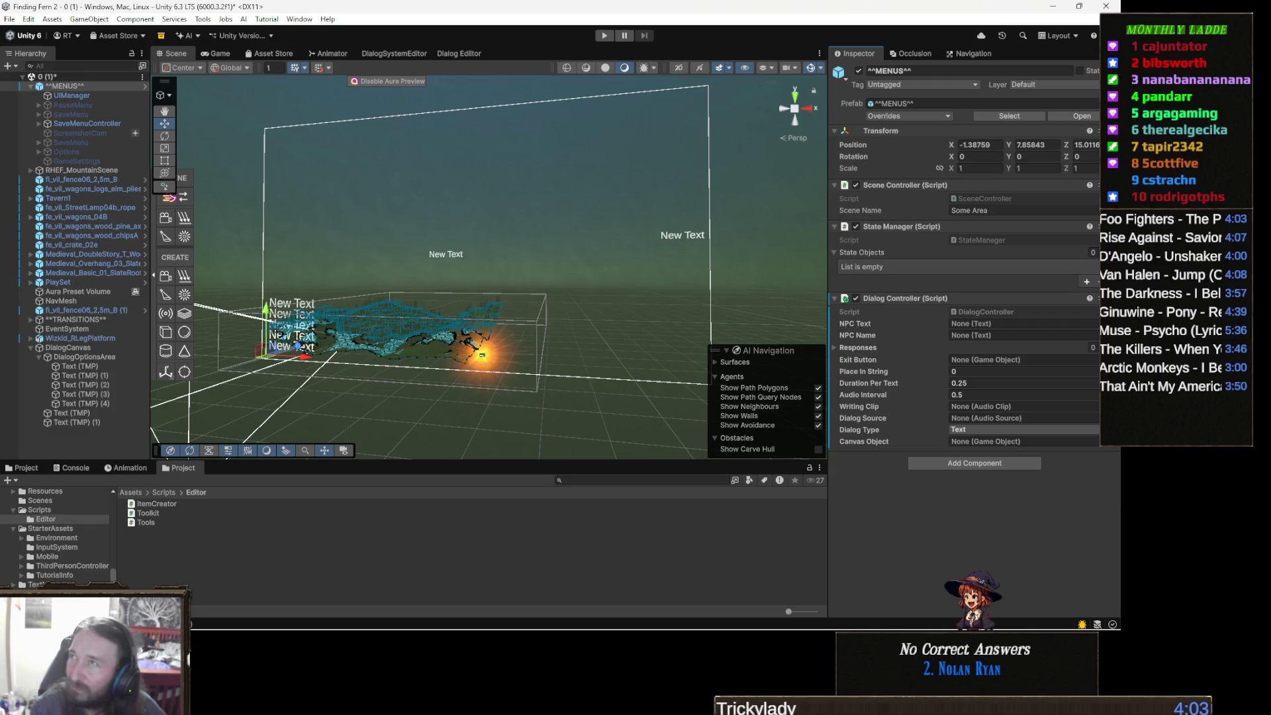
key(alt+Tab)
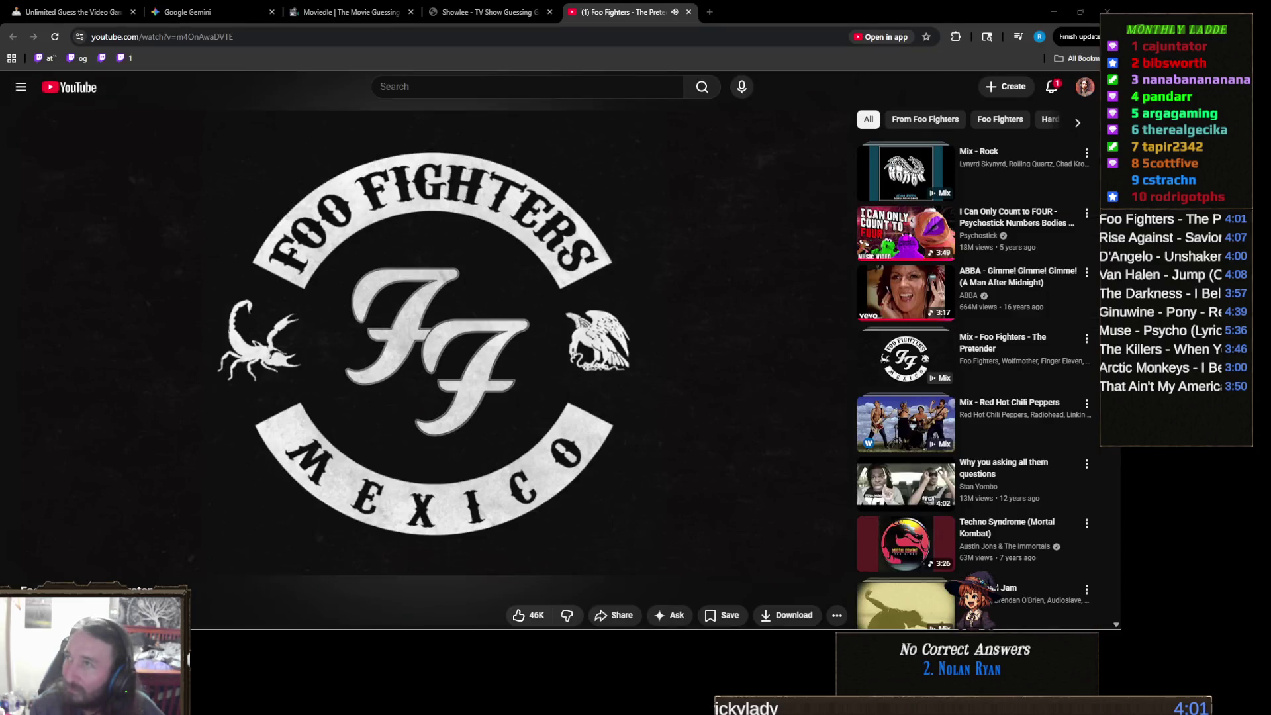
Step: Close the Foo Fighters YouTube tab, revealing Showlee's Gummi Bears victory screen
click(689, 11)
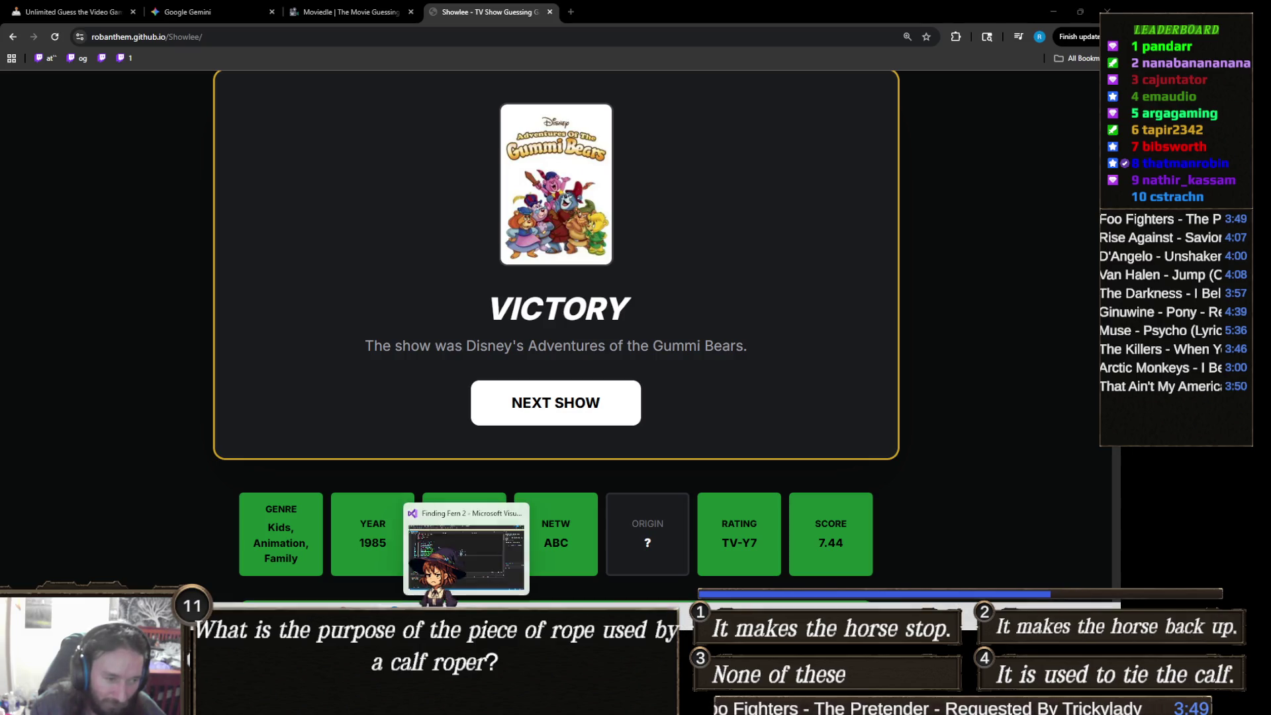
Step: Switch back to the Finding Fern 2 Unity editor
click(453, 700)
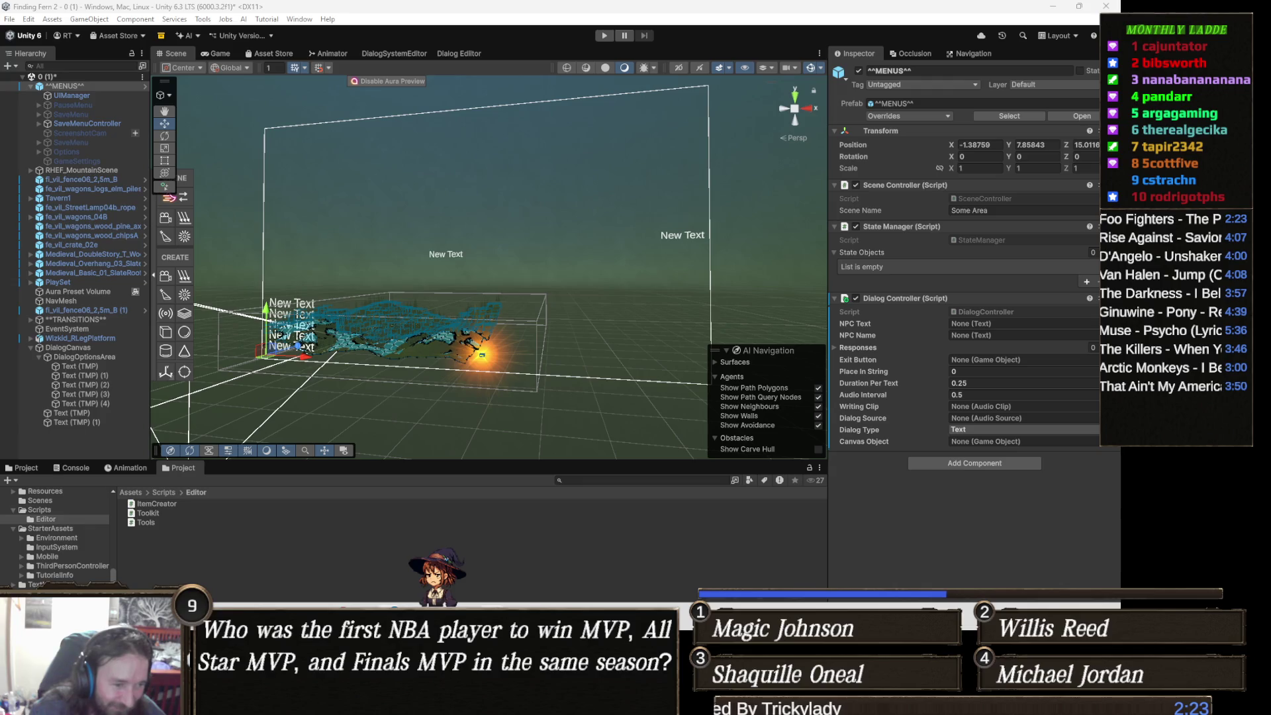
Step: Enter Marvel's Spider-Man 2 as the next guess in Gamedle's search box
mouse_move(389, 700)
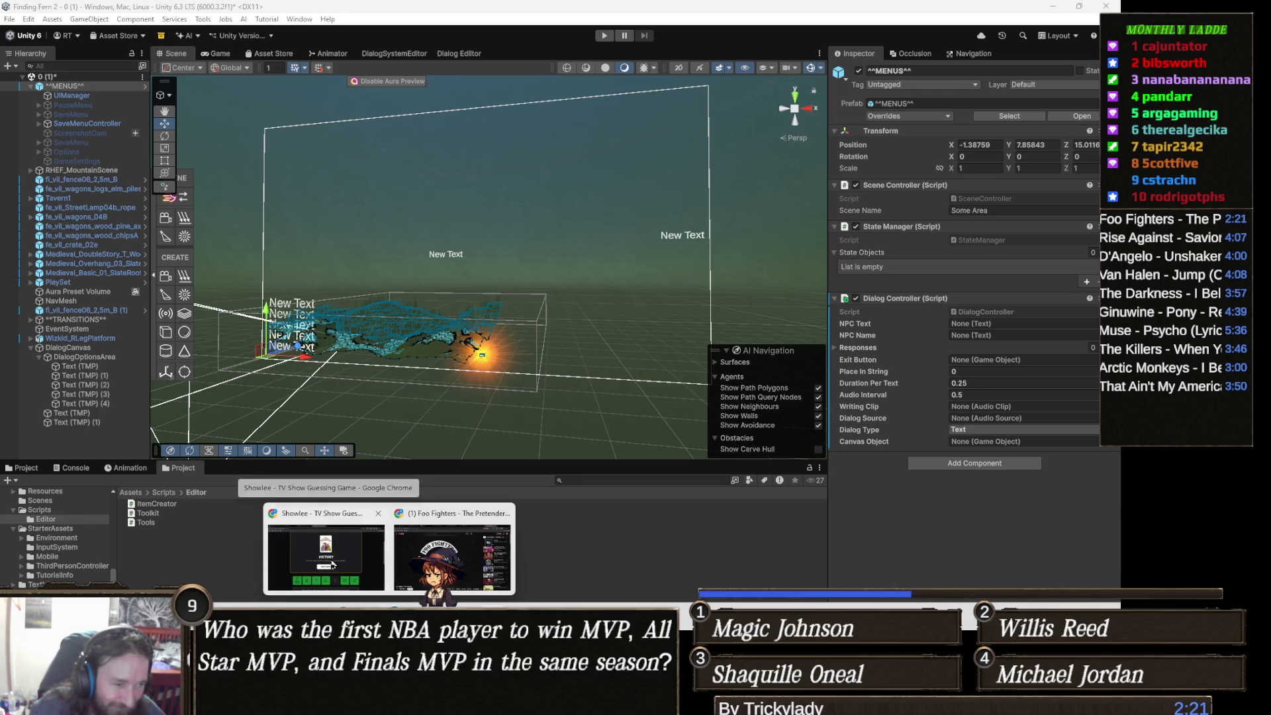
click(332, 565)
click(73, 11)
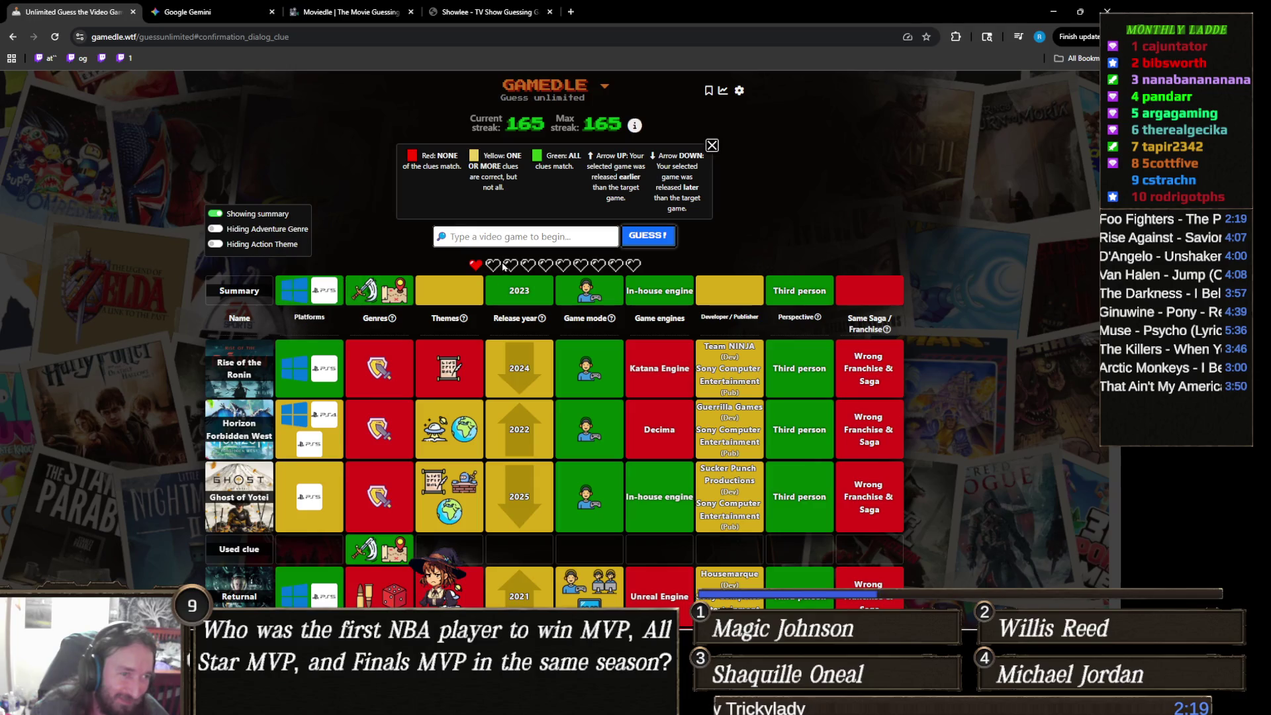
click(531, 239)
text(marvel's spider)
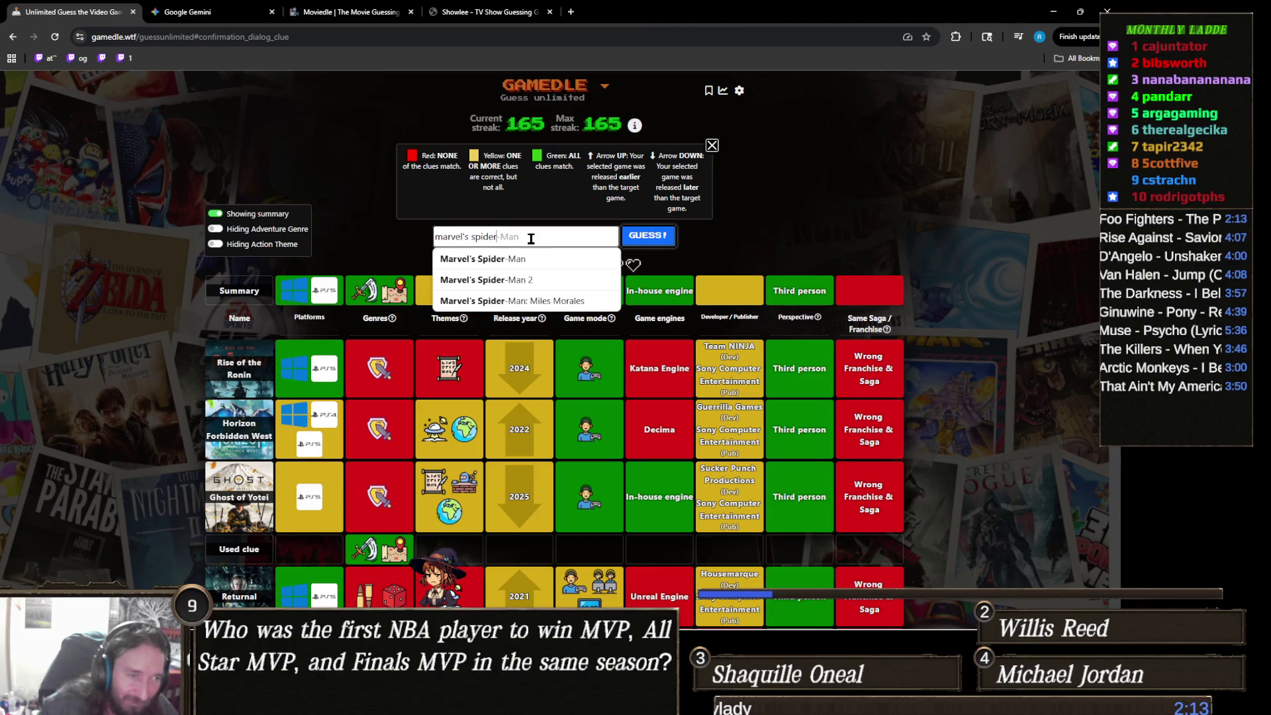
click(555, 280)
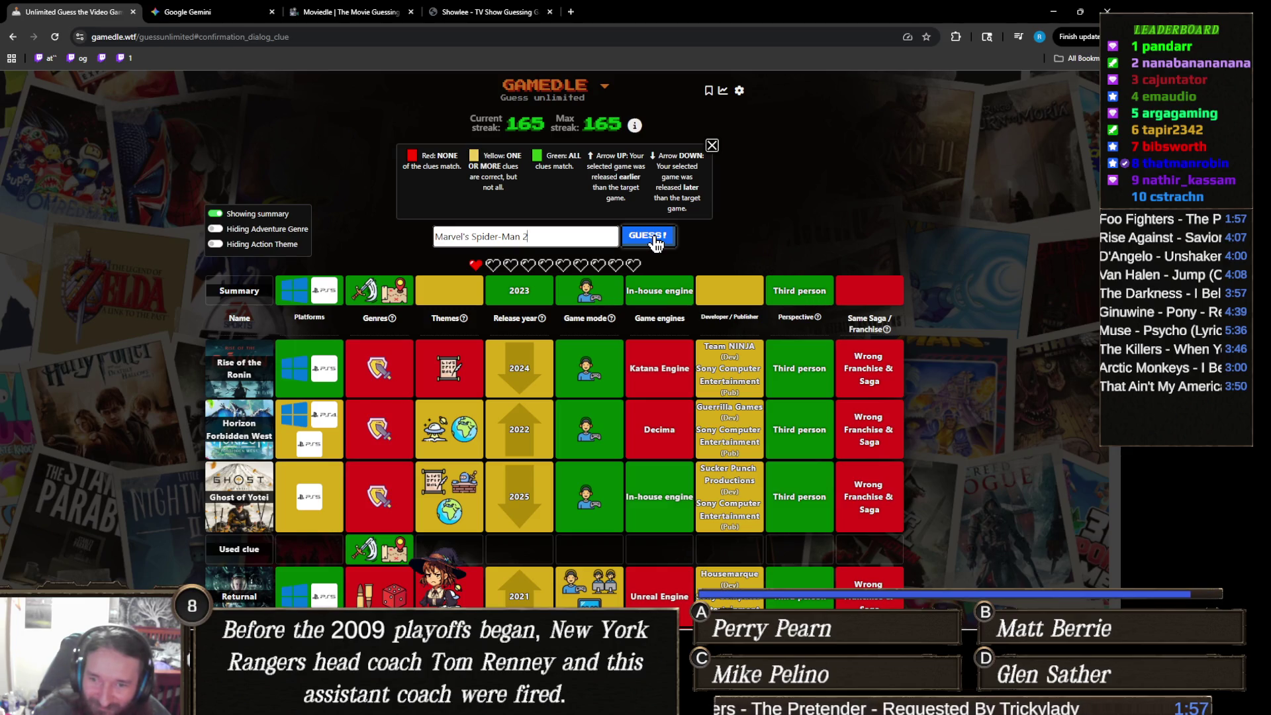
Step: Submit the Marvel's Spider-Man 2 guess and return to the Unity editor
click(654, 237)
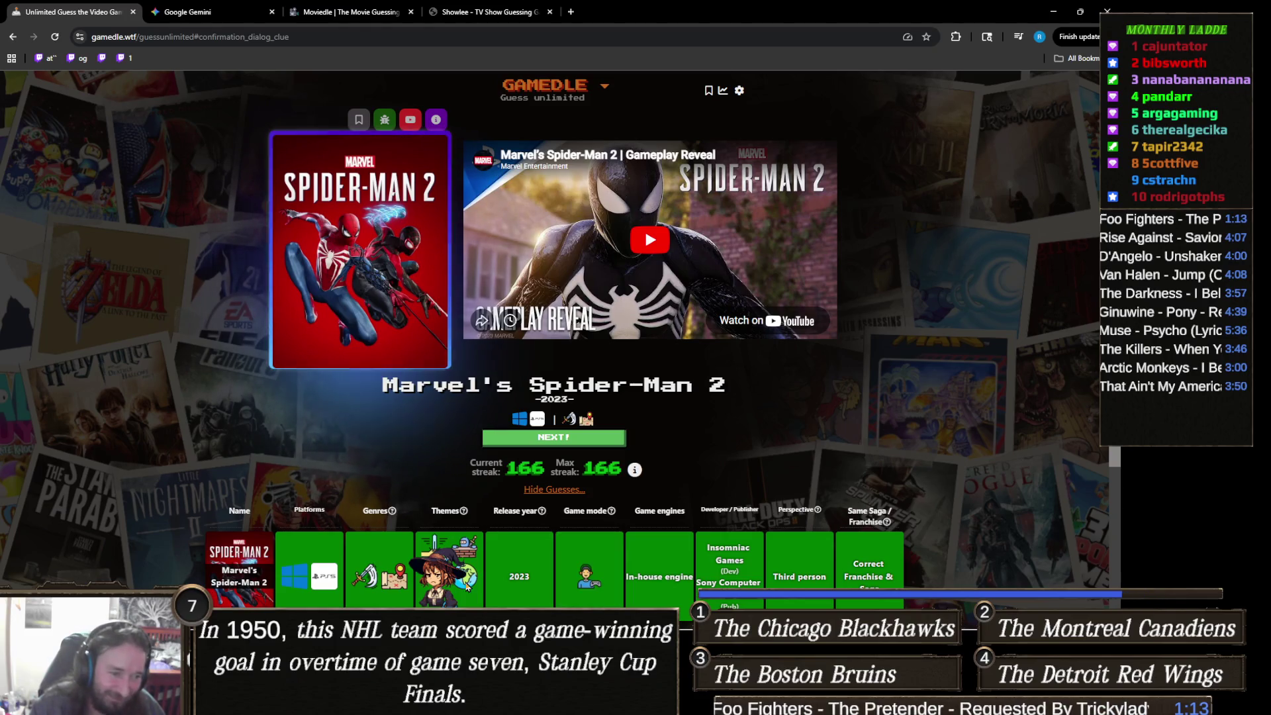
mouse_move(517, 702)
mouse_move(466, 701)
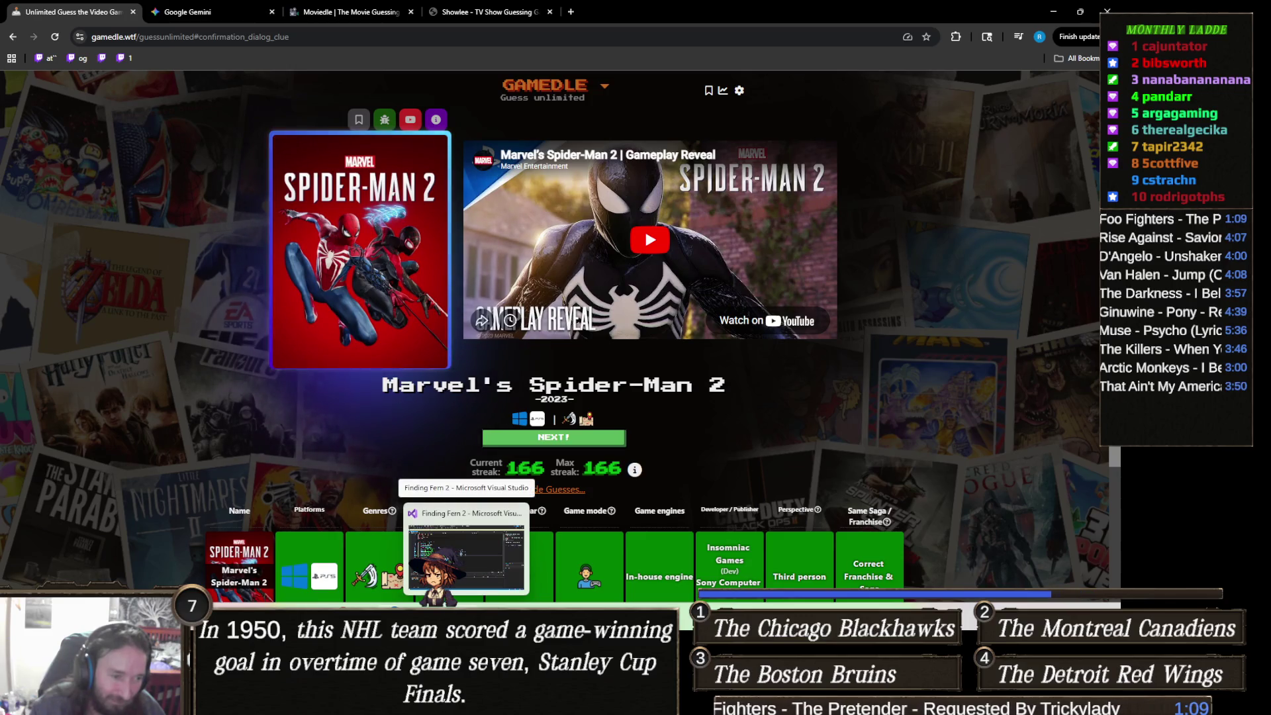
key(alt+Tab)
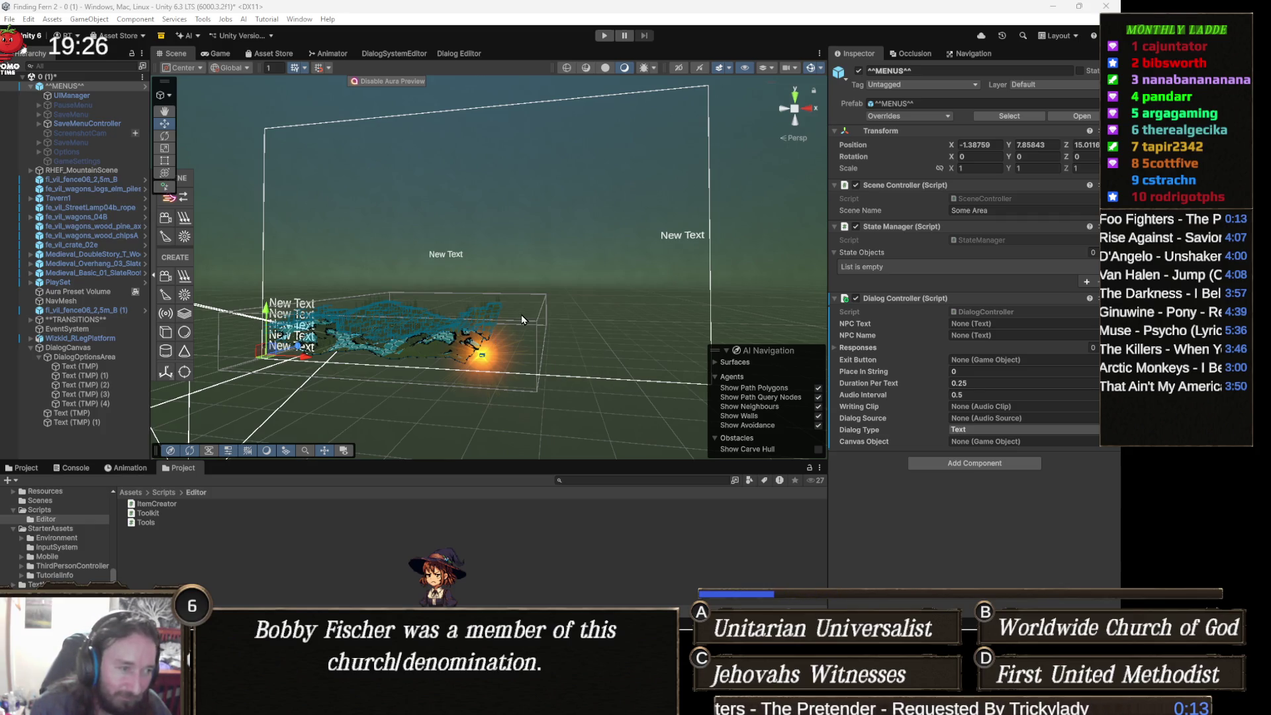
key(Right)
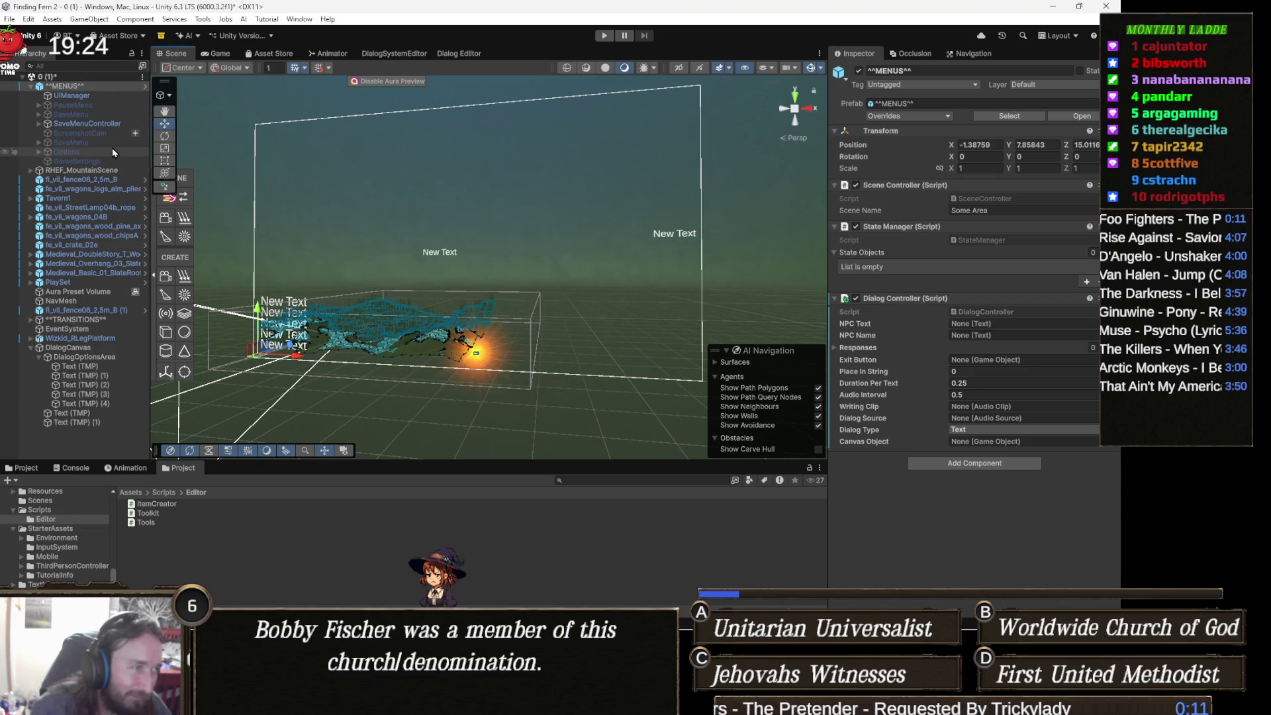
Step: Select UIManager, then the five Text (TMP) response objects
click(94, 99)
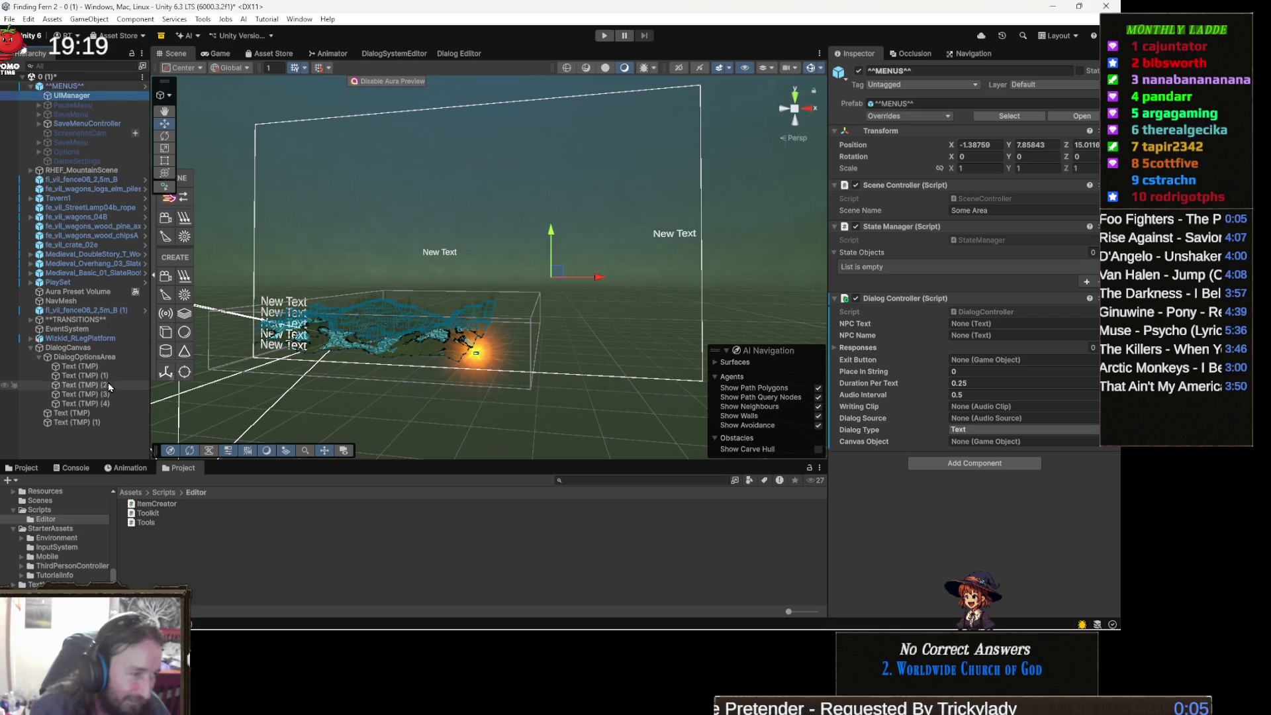
click(78, 366)
shift+click(102, 403)
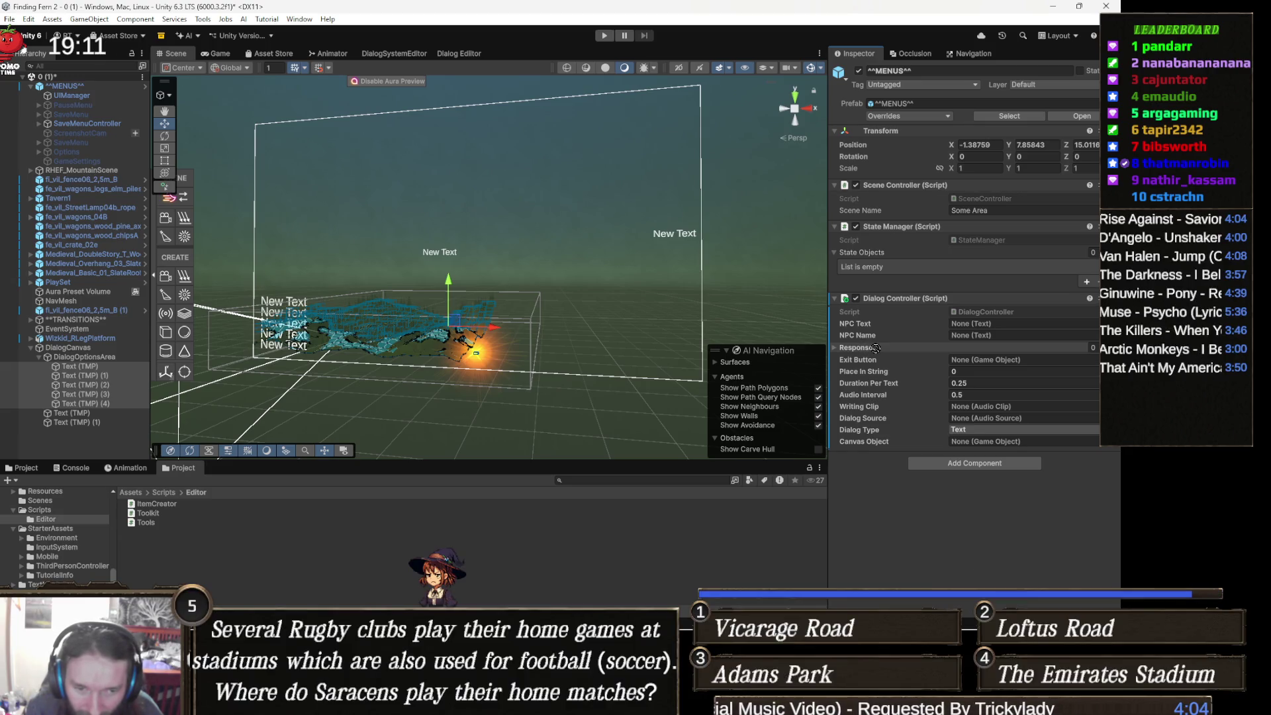
Step: Add and remove a Responses element, then open the DialogController script for editing
click(878, 348)
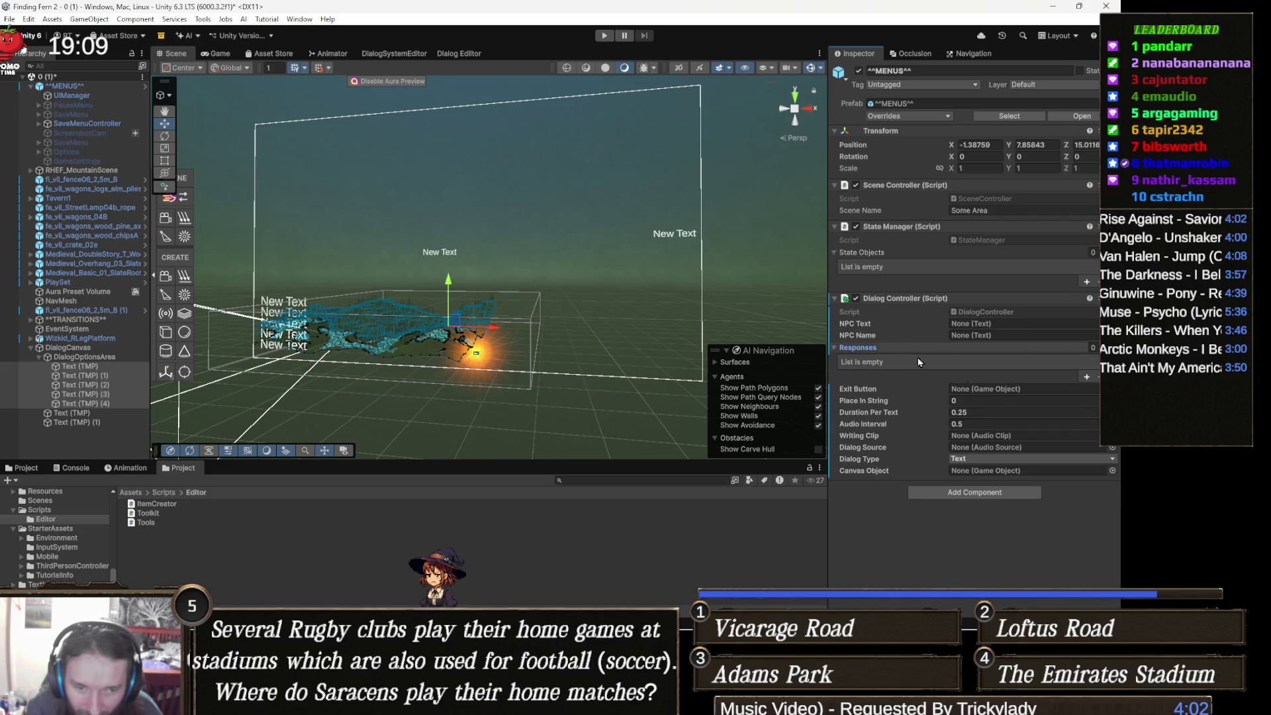
click(1086, 377)
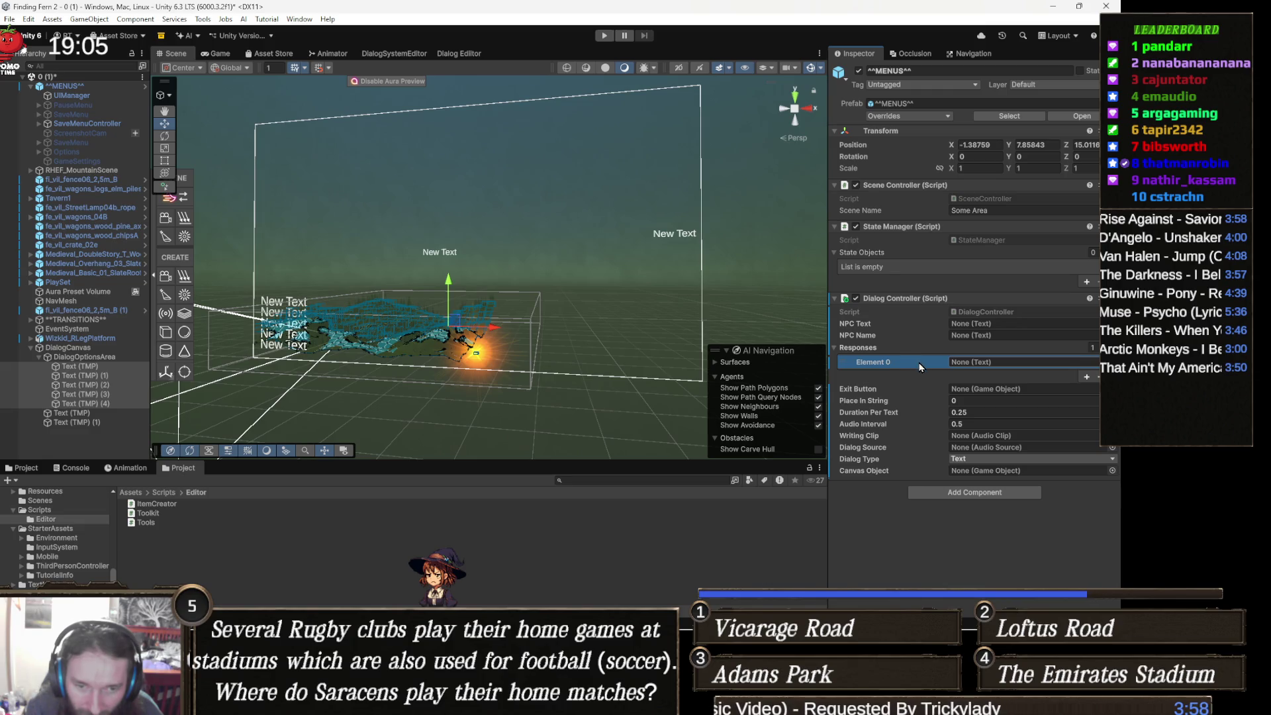
click(1096, 377)
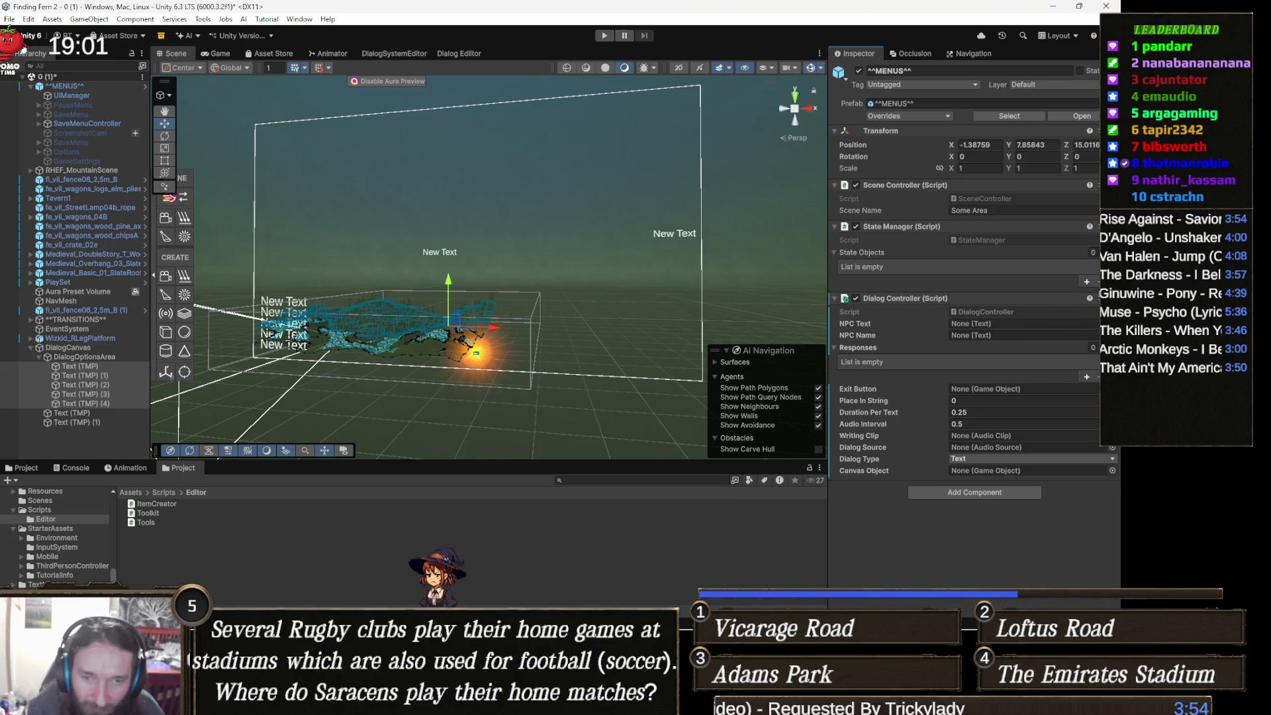
double_click(995, 315)
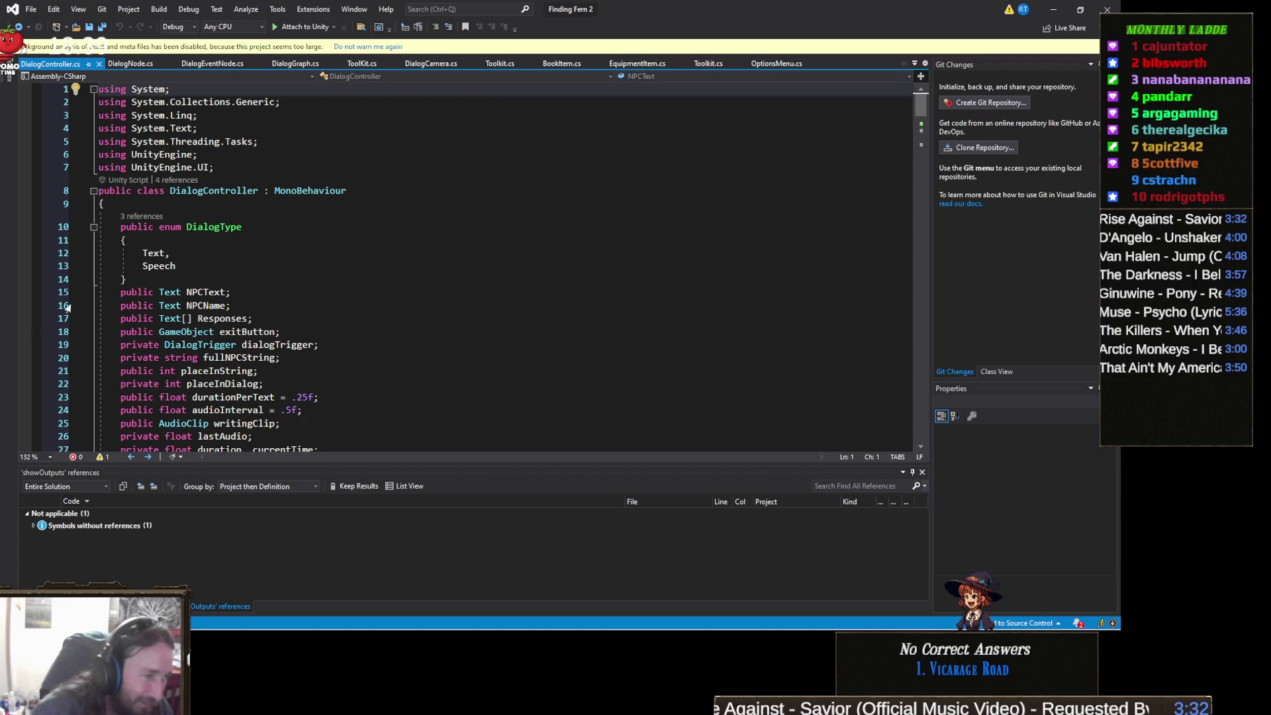
Step: Change NPCText's type from Text to TMPro.TextMeshProUGUI
double_click(178, 292)
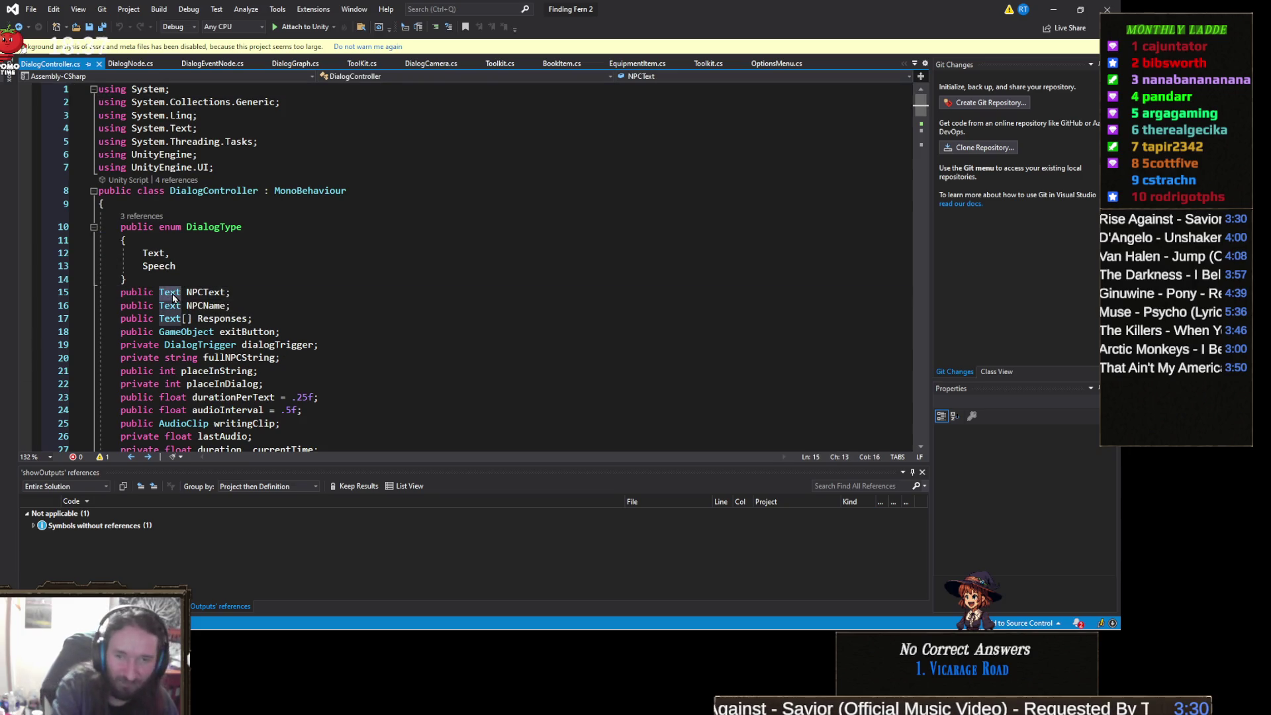
text(ug)
key(BackSpace)
key(BackSpace)
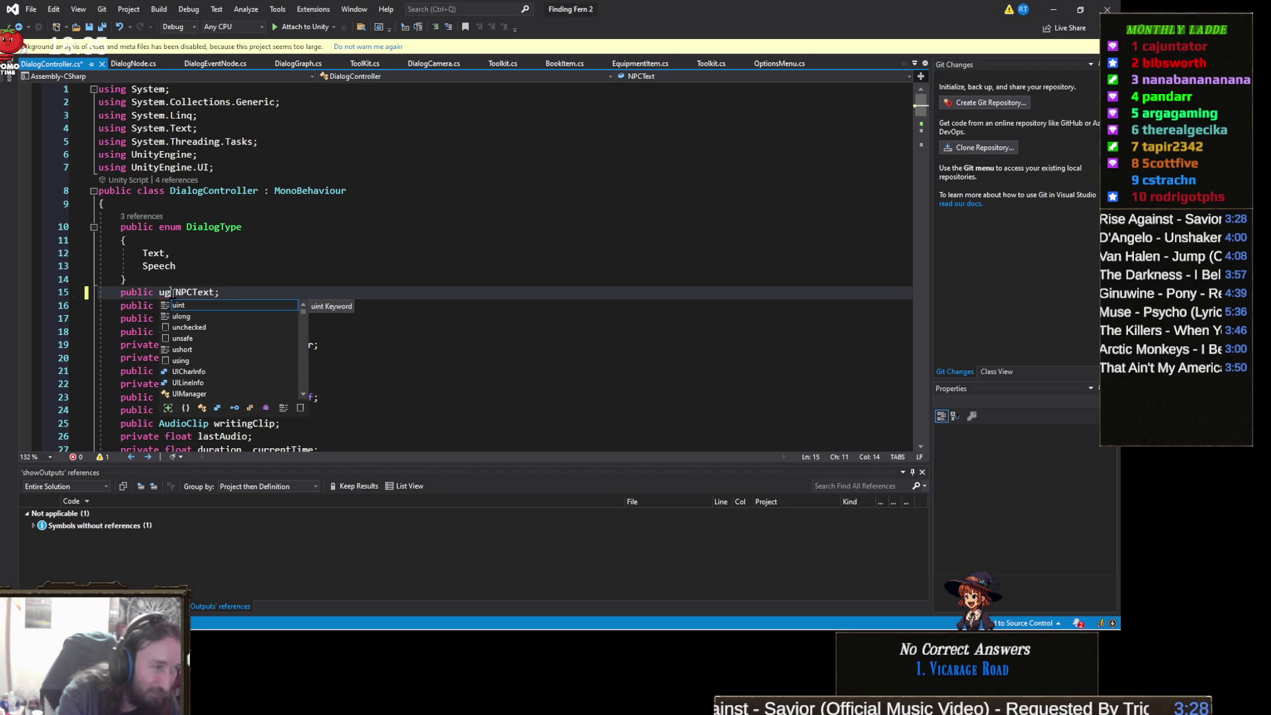
key(Escape)
text(T)
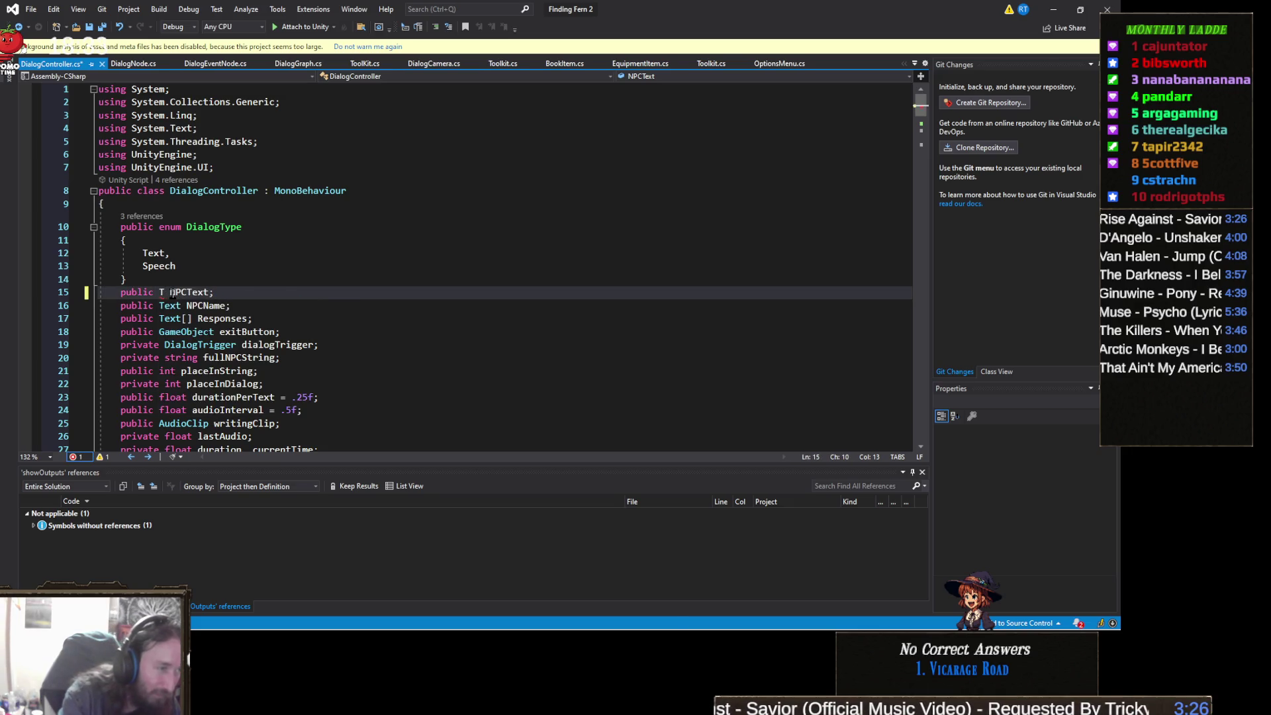
text(MPro.u)
text(gui)
key(Tab)
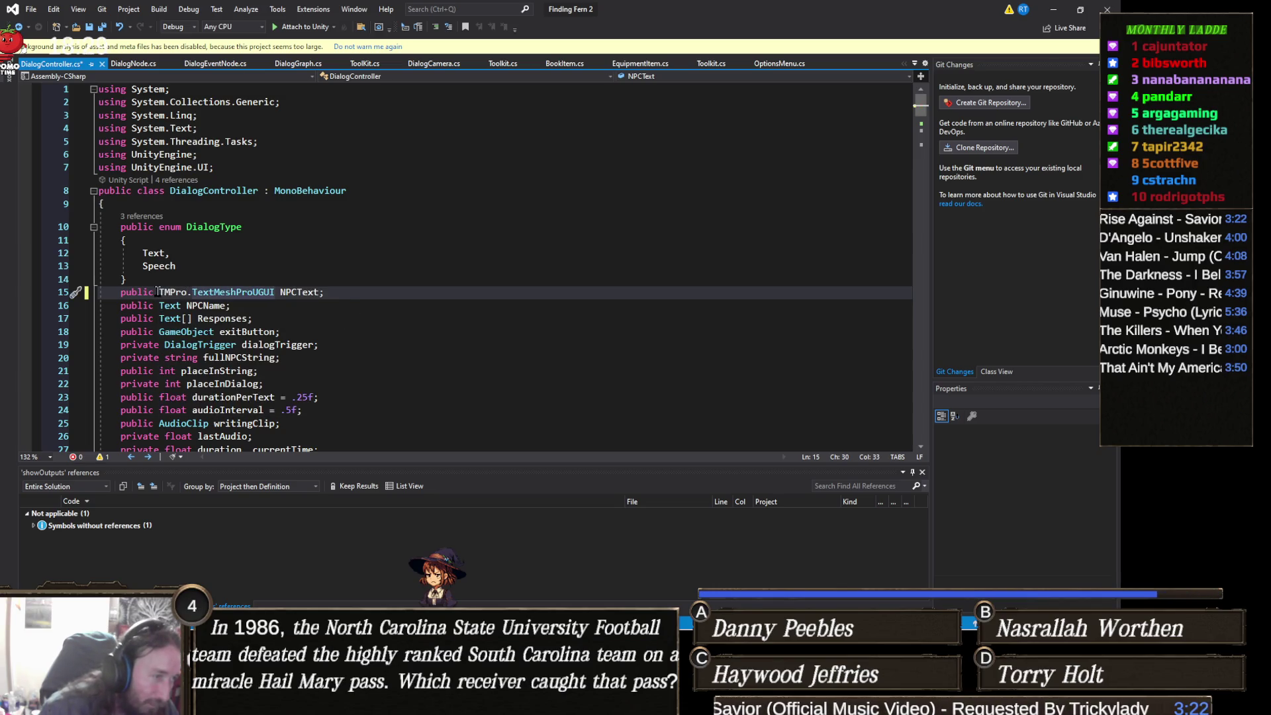
Step: Make NPCName and the Responses array TMPro.TextMeshProUGUI too, and save DialogController.cs
double_click(171, 306)
text(TMPro.TextMeshProUGUI)
double_click(170, 318)
text(TMPro.TextMeshProUGUI)
scroll(255, 343, down, 1)
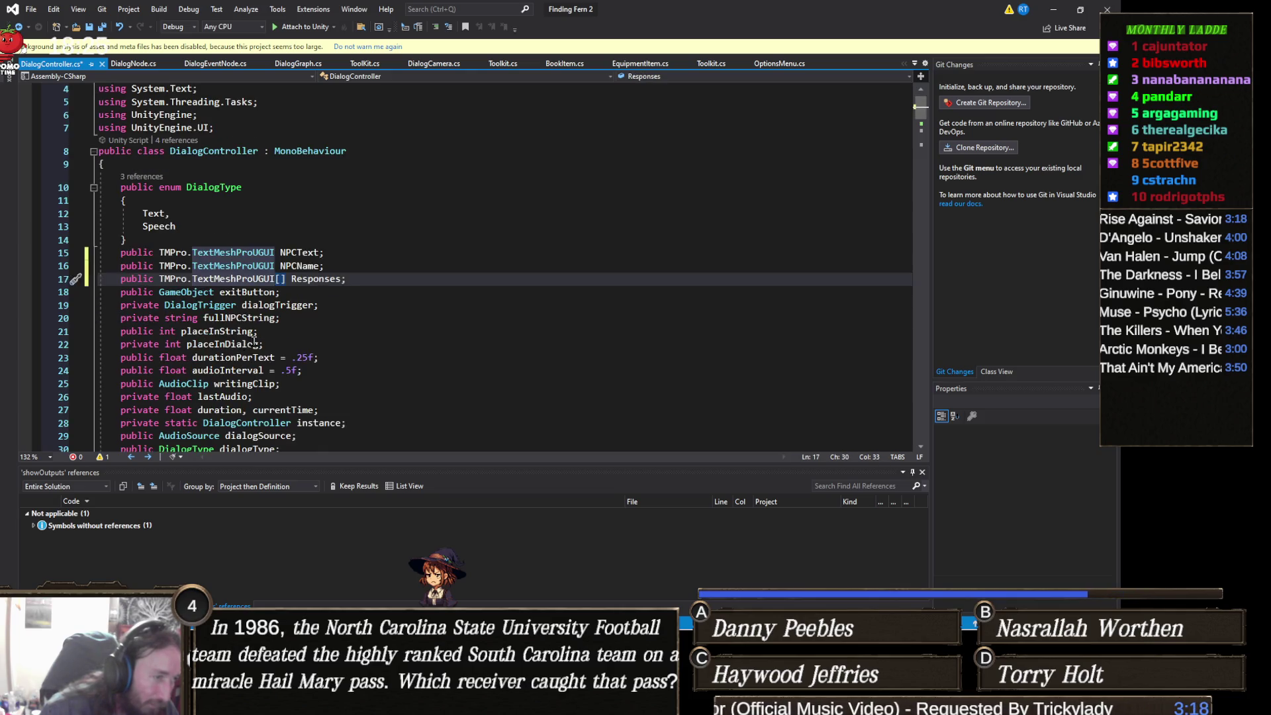
scroll(255, 342, down, 2)
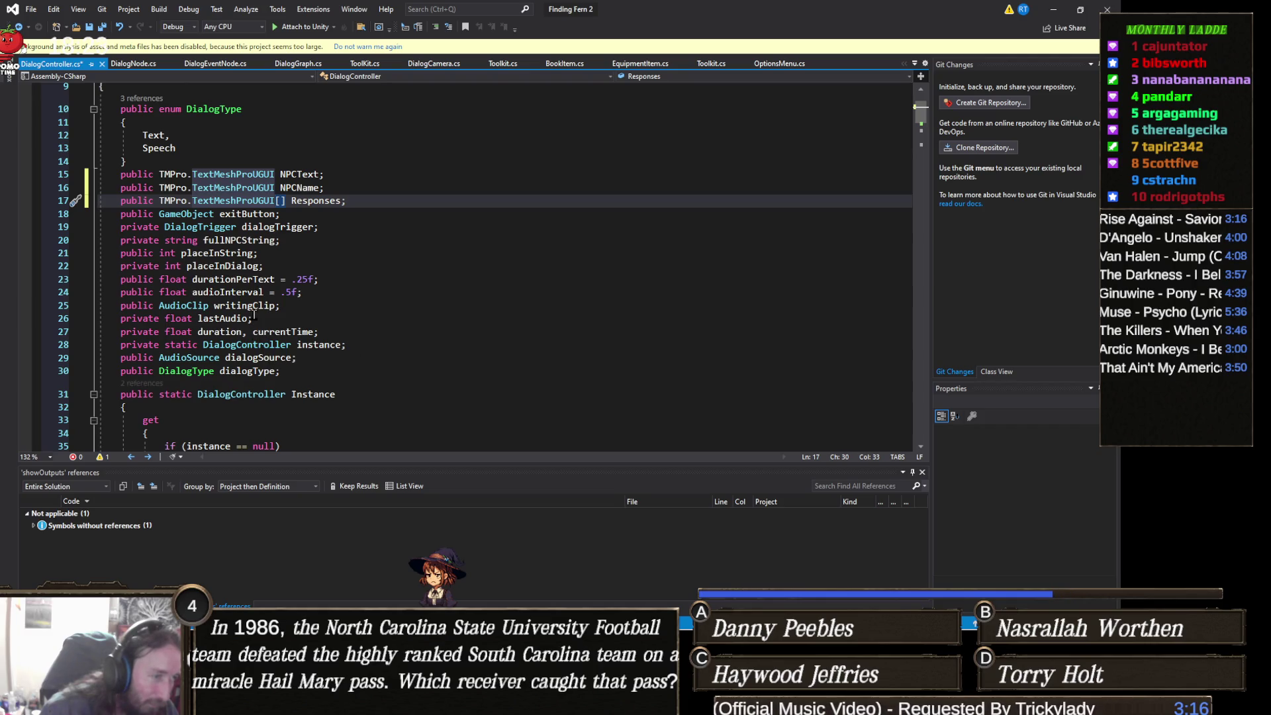
key(ctrl+s)
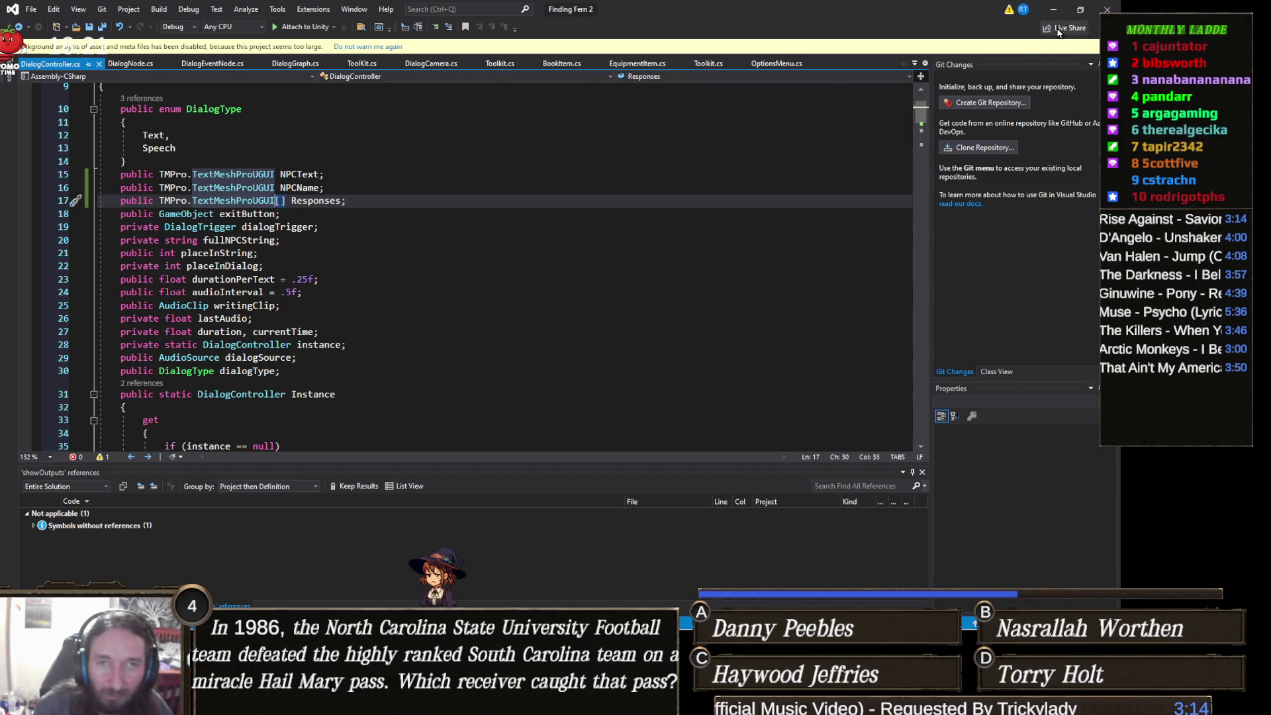
click(1053, 9)
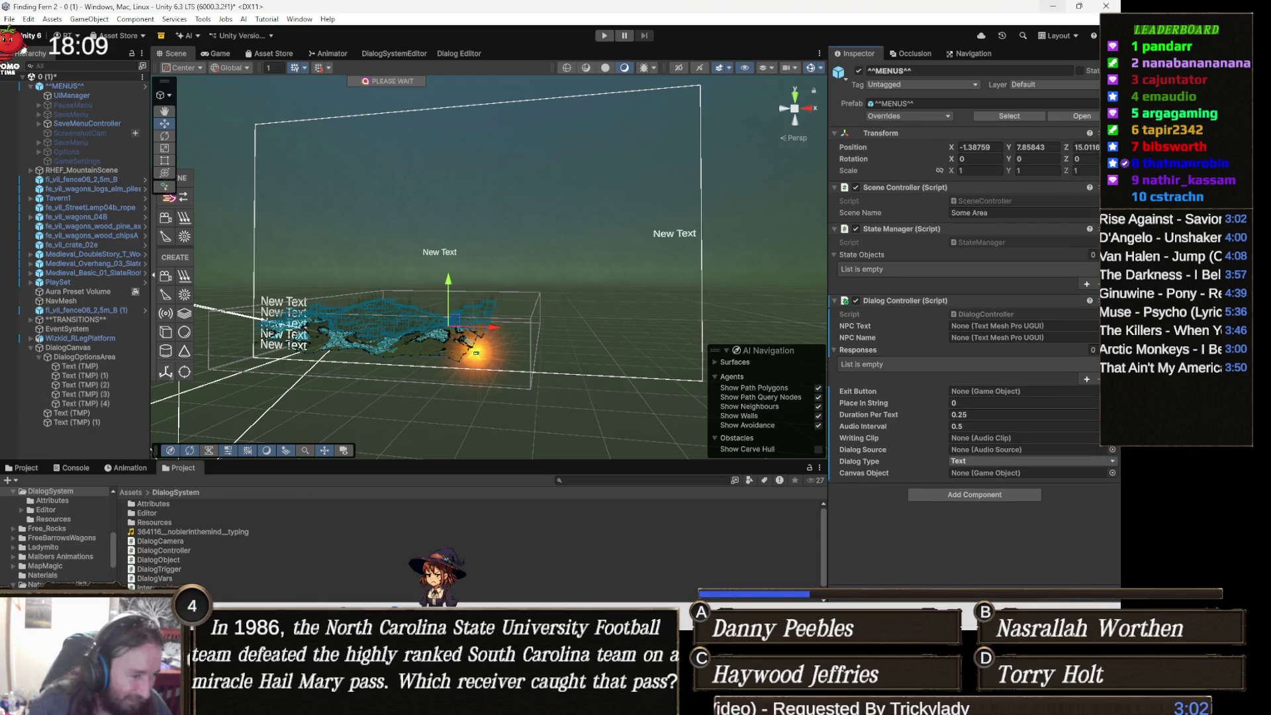
Step: Switch to Gamedle, now revealing Nioh (2017) with a 265 streak
key(alt+Tab)
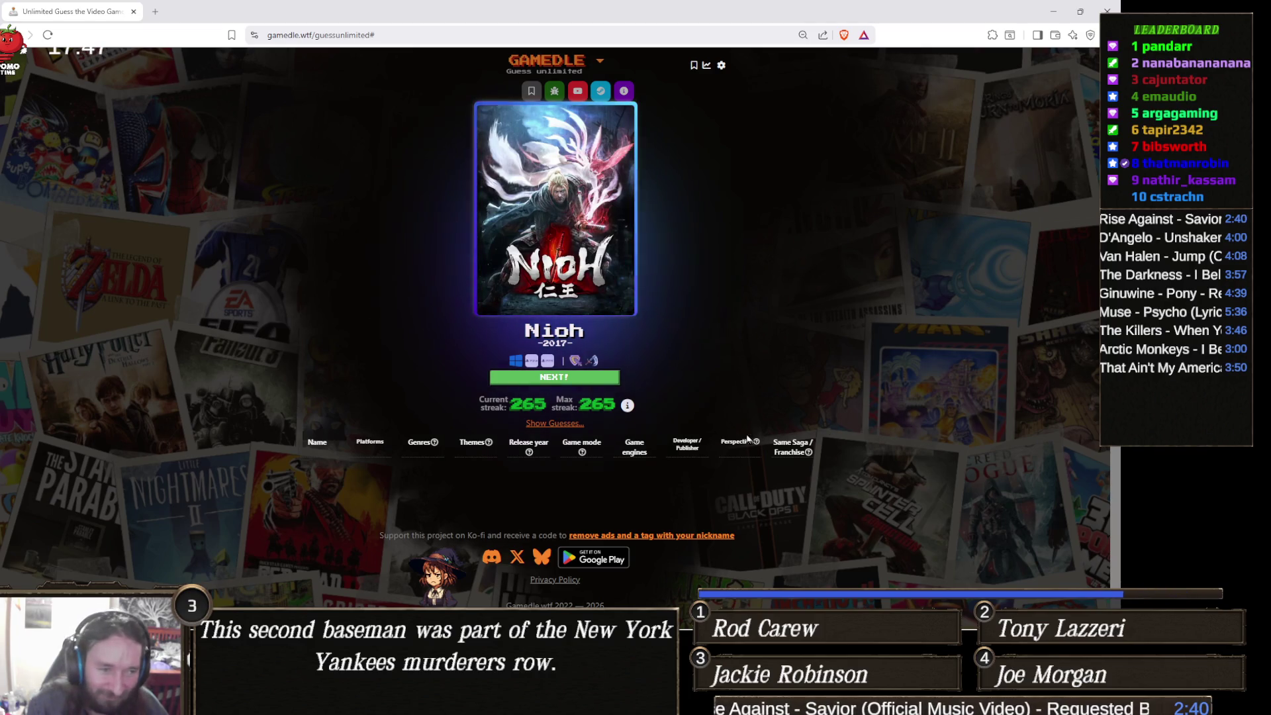
click(538, 424)
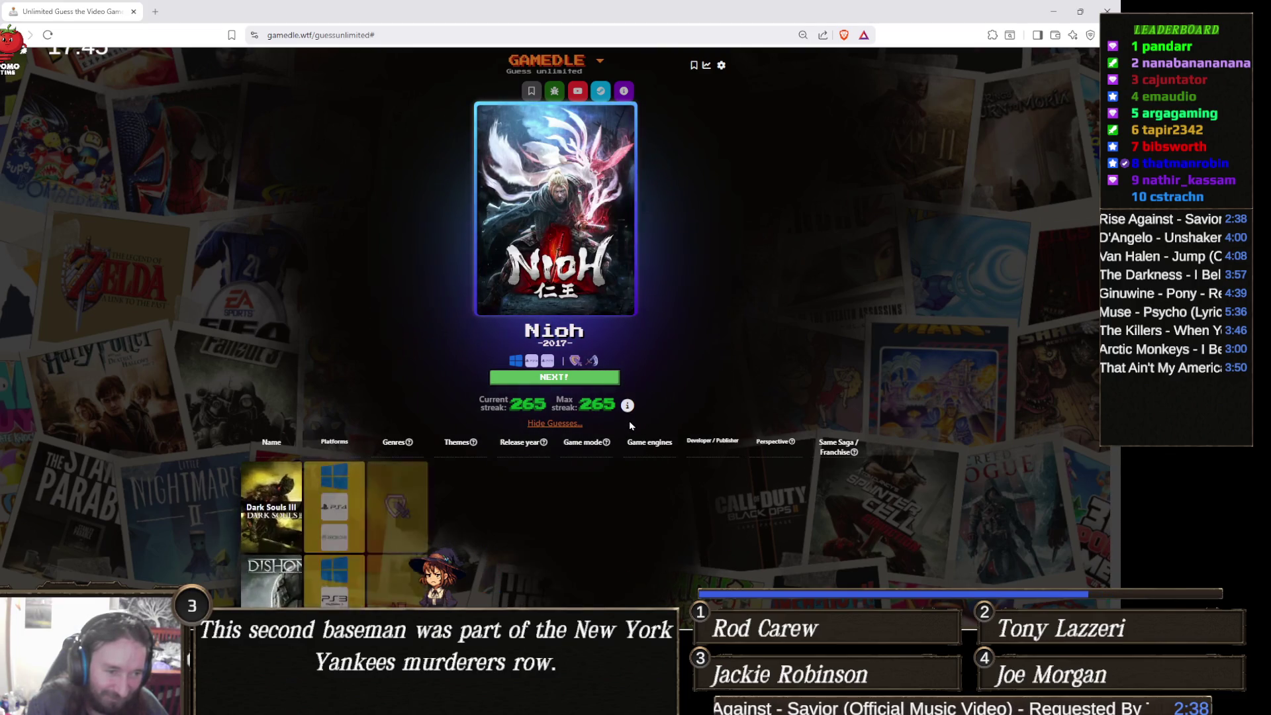
scroll(632, 429, down, 3)
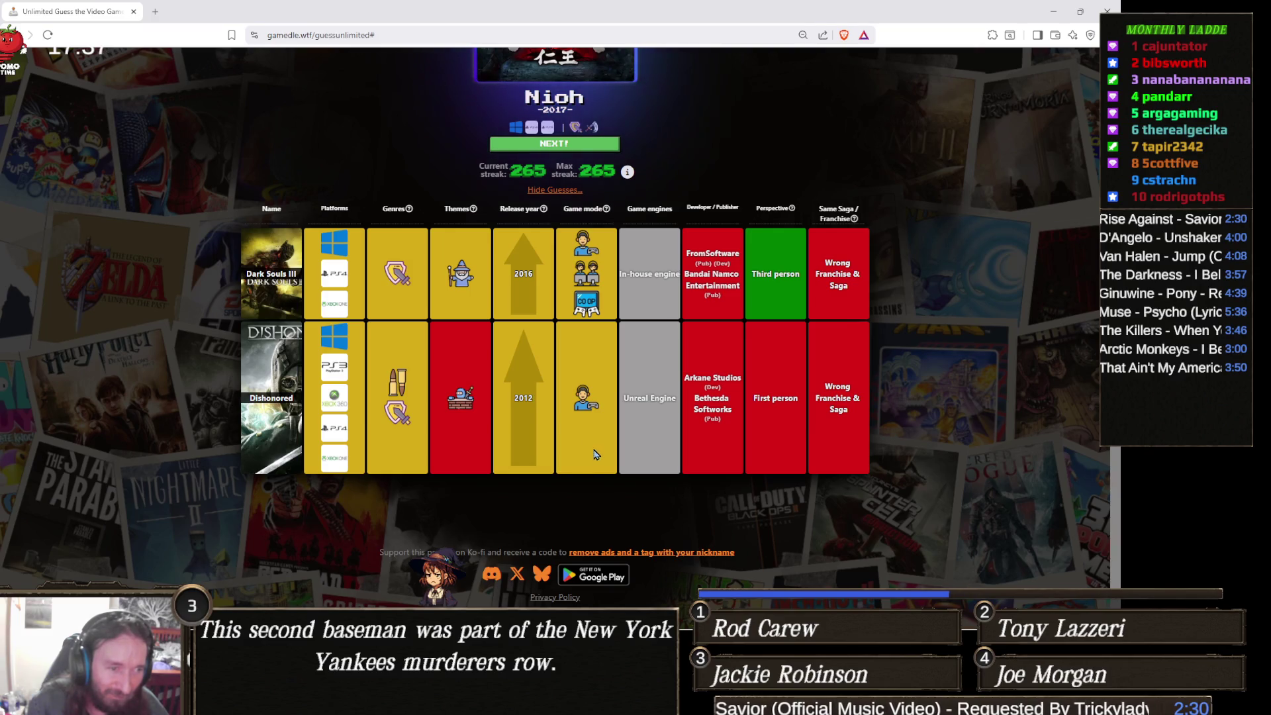
scroll(589, 437, up, 2)
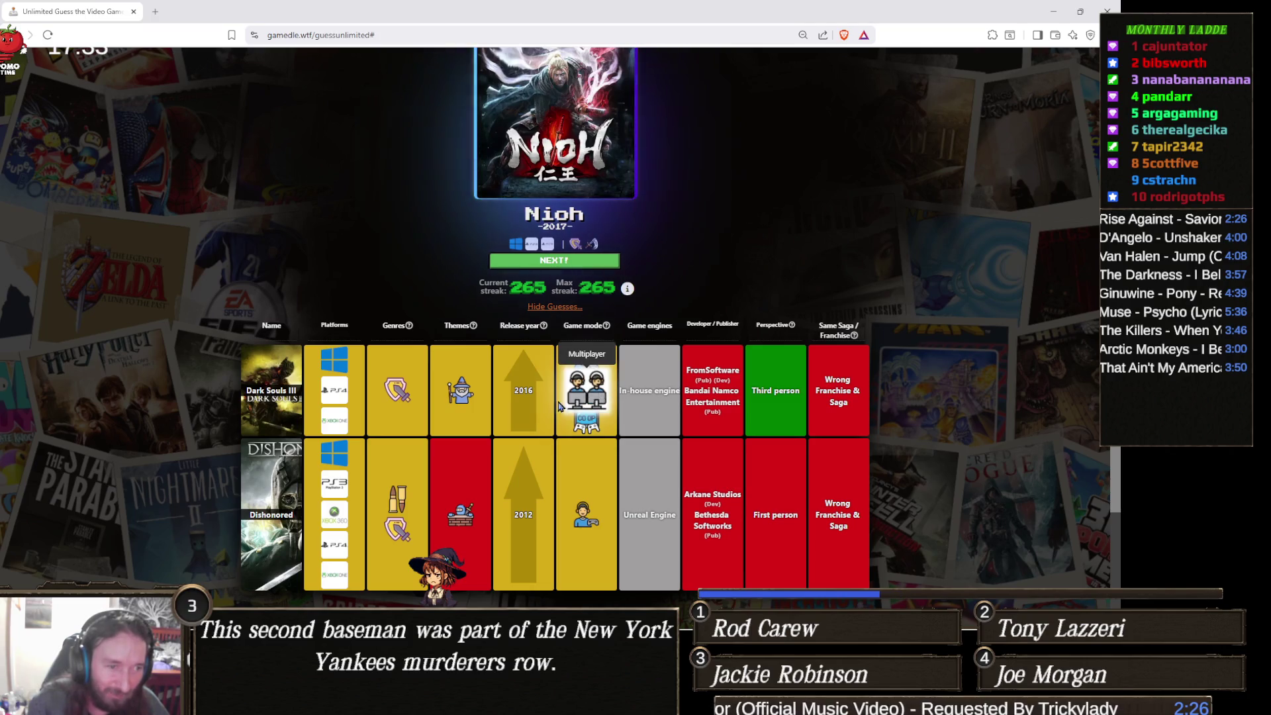
scroll(576, 390, up, 1)
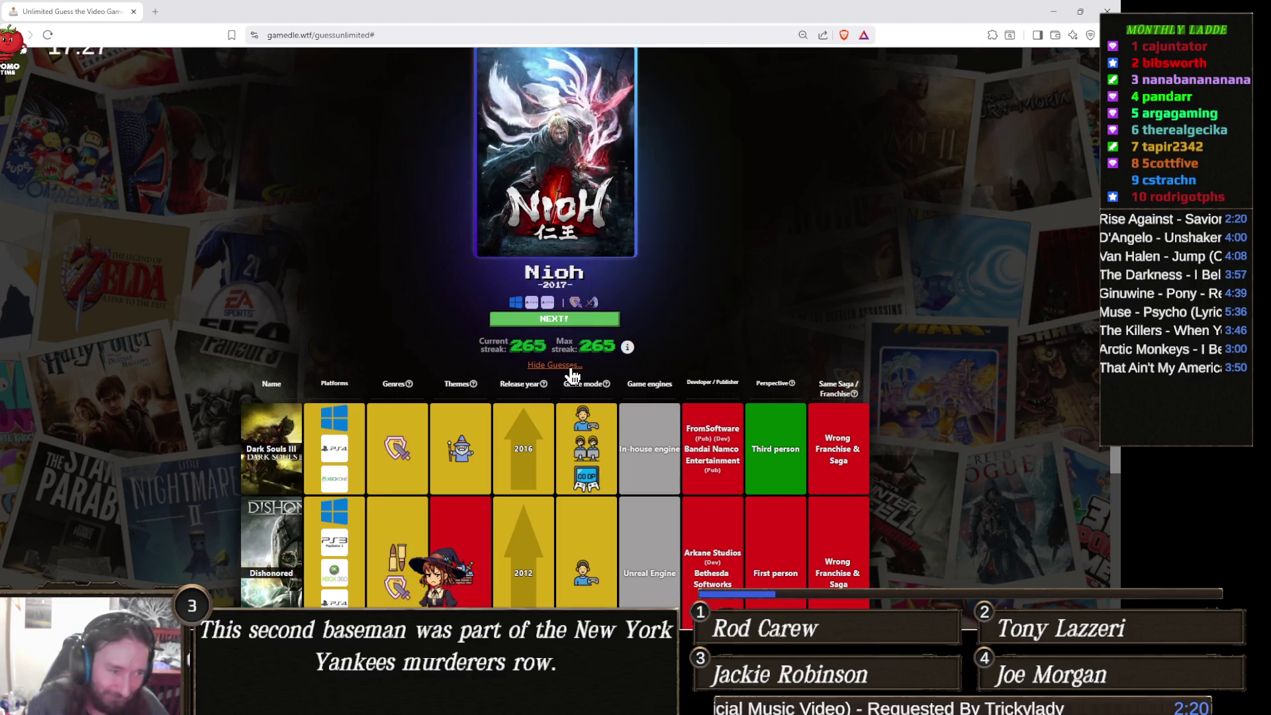
click(571, 371)
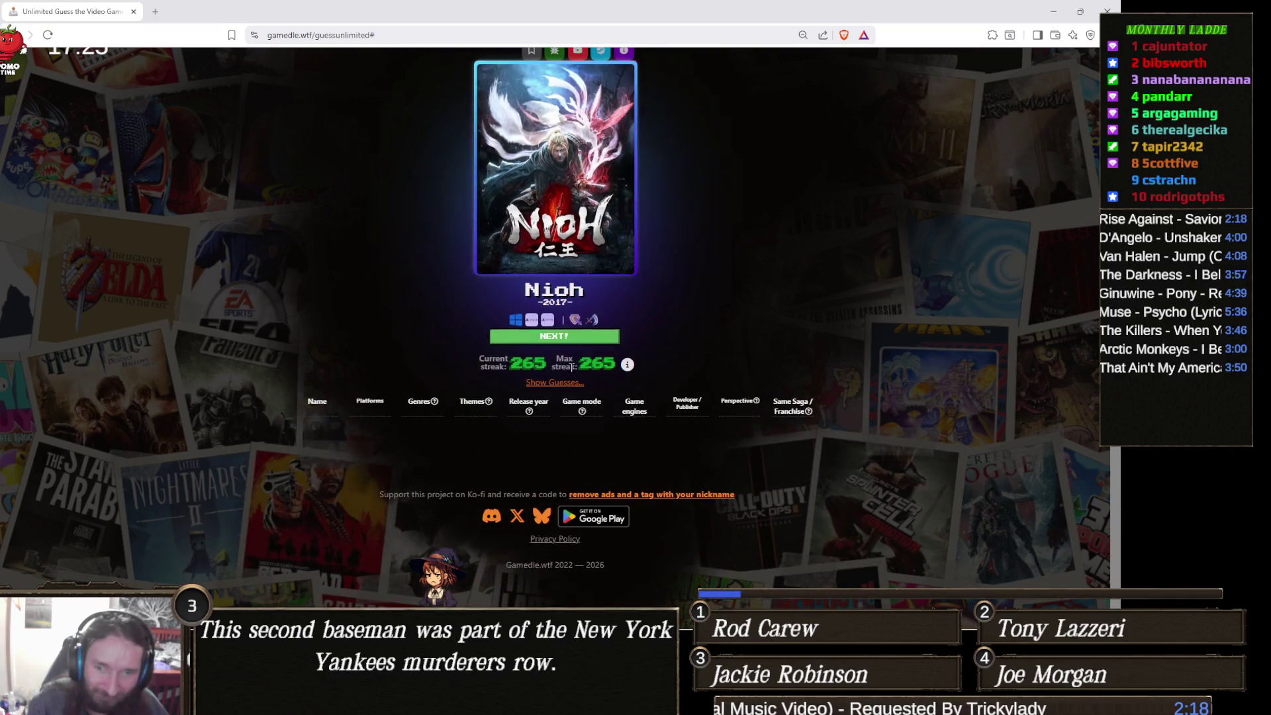
scroll(571, 368, up, 1)
mouse_move(631, 411)
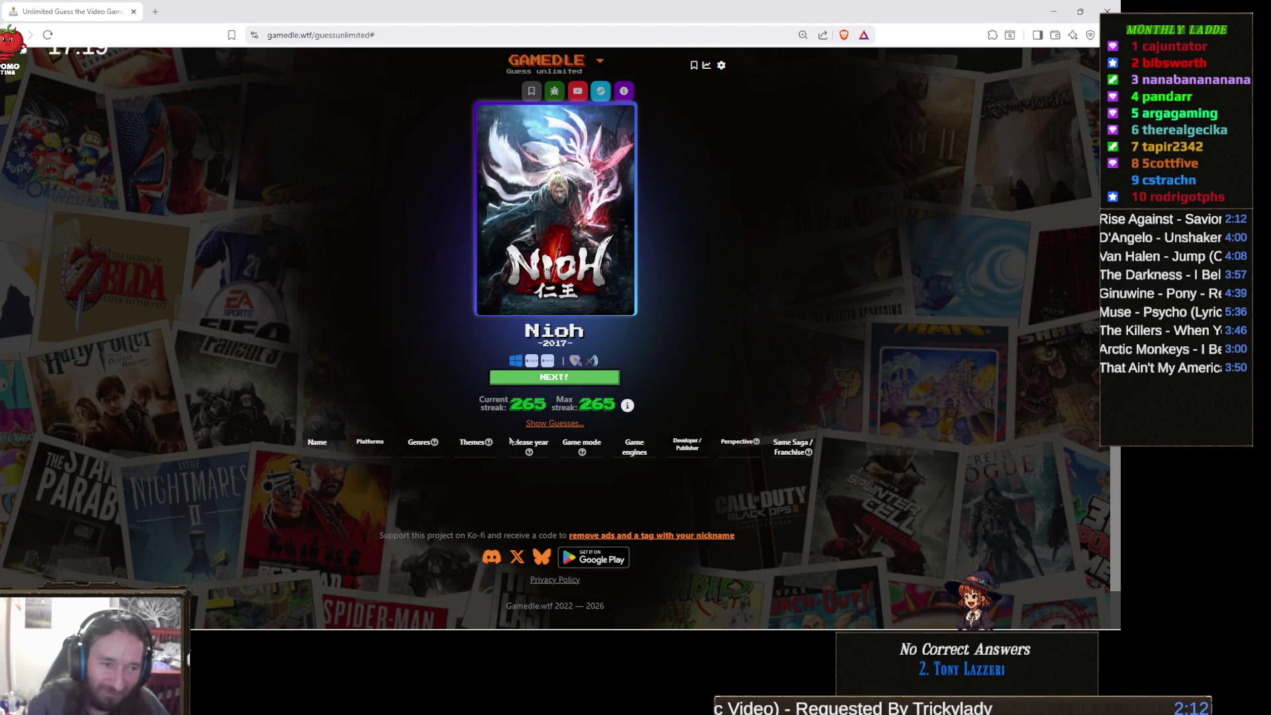
double_click(597, 404)
click(712, 395)
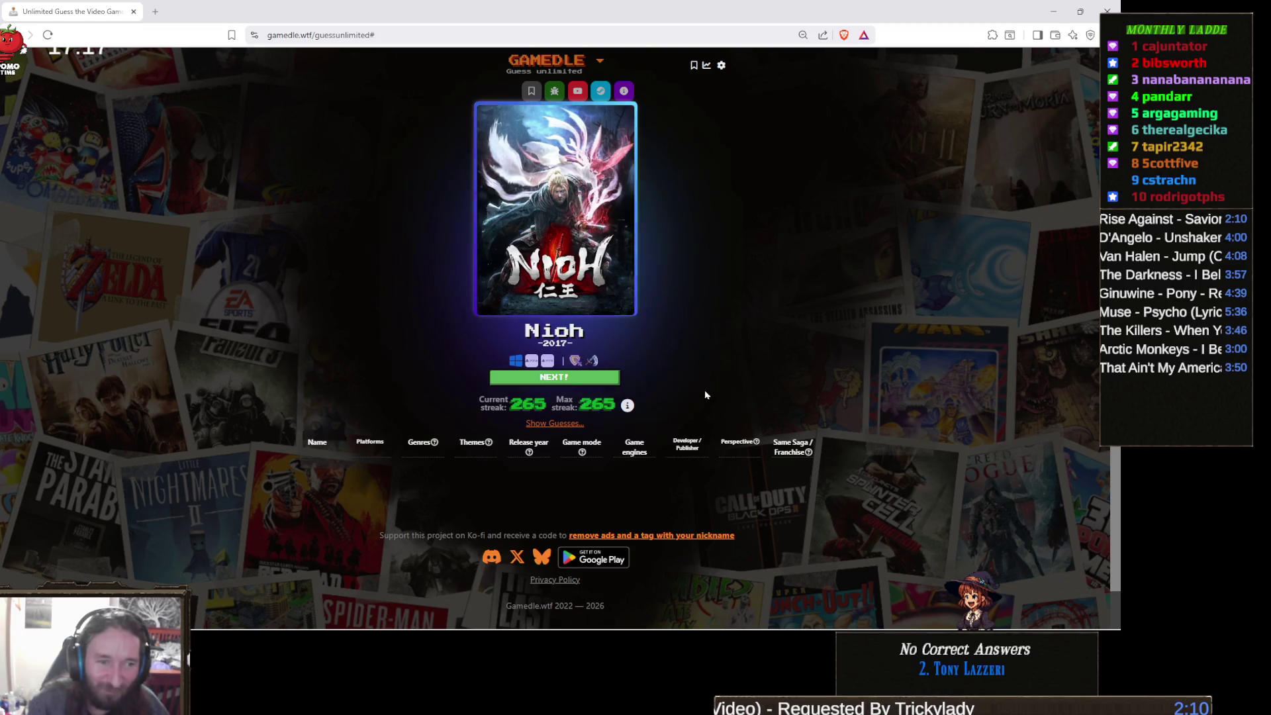
double_click(589, 403)
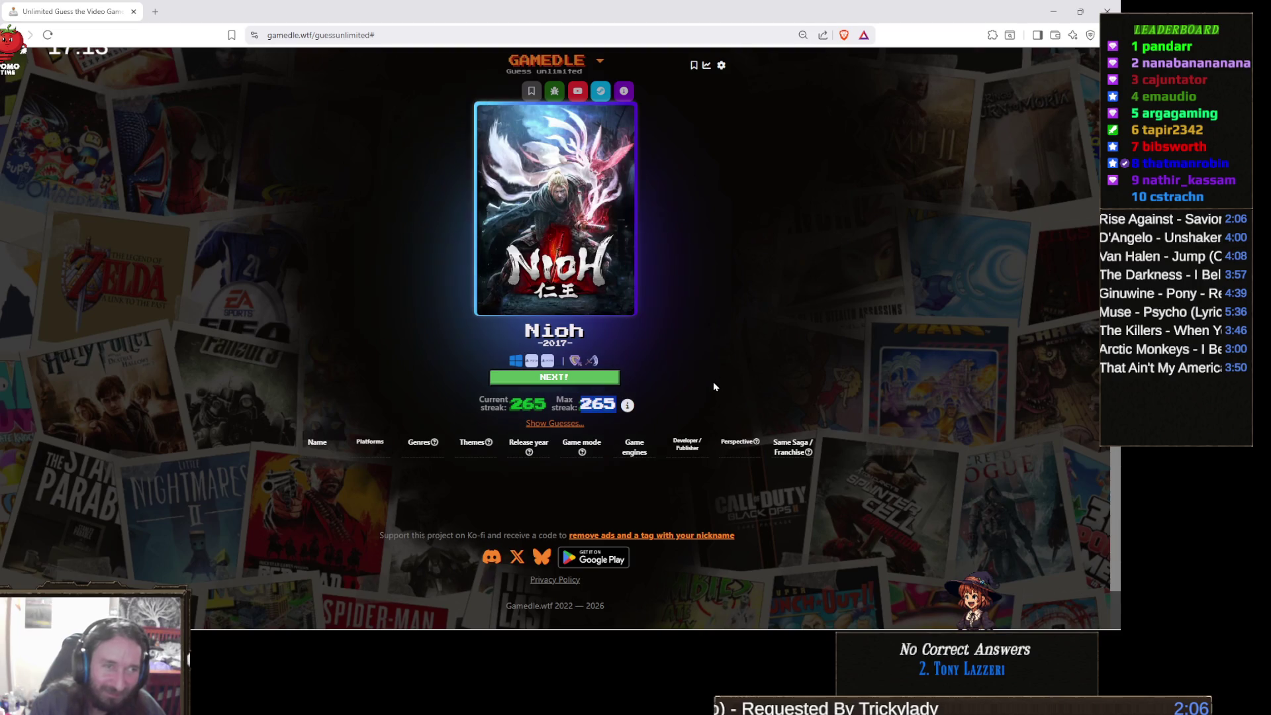
click(712, 384)
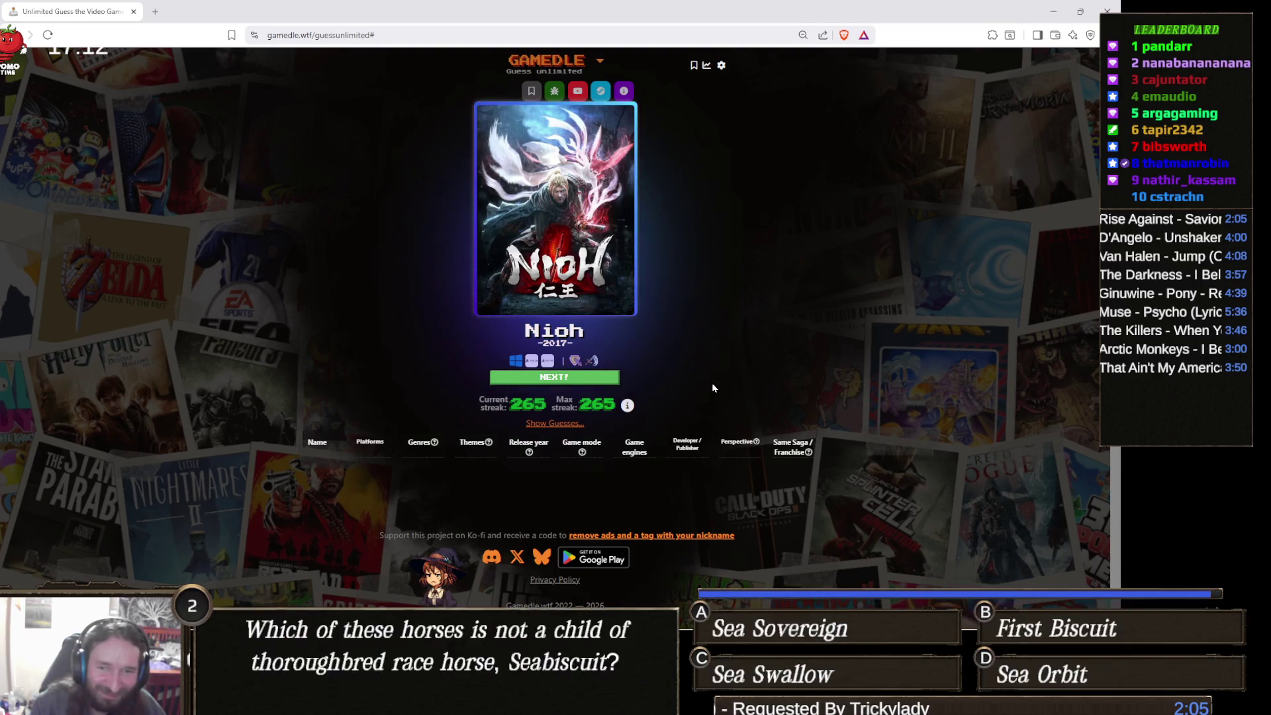
double_click(603, 405)
click(690, 410)
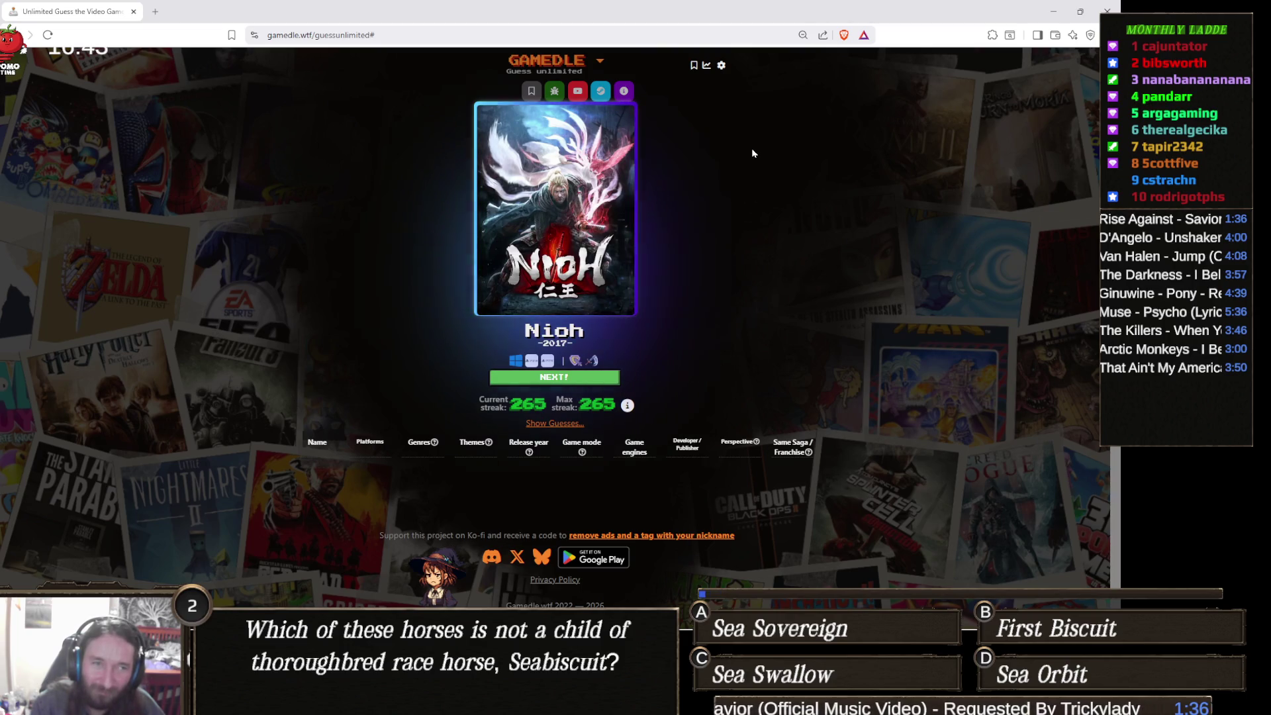
click(723, 65)
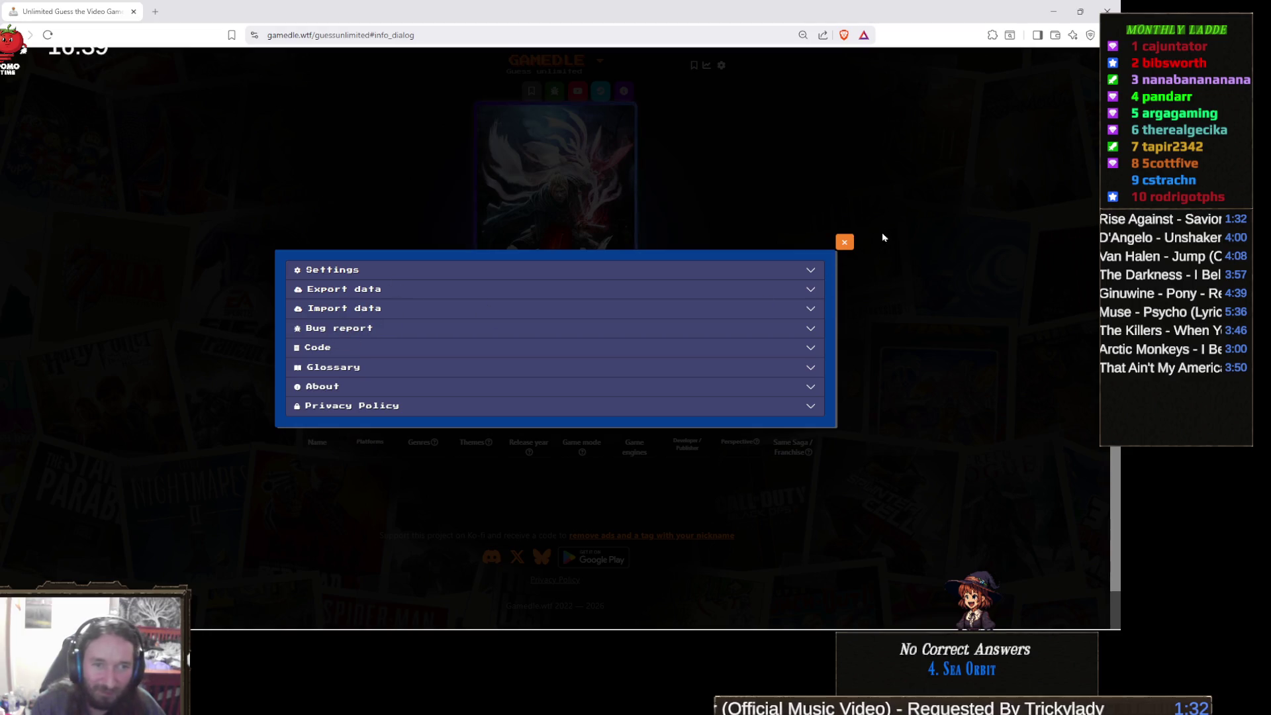
click(846, 243)
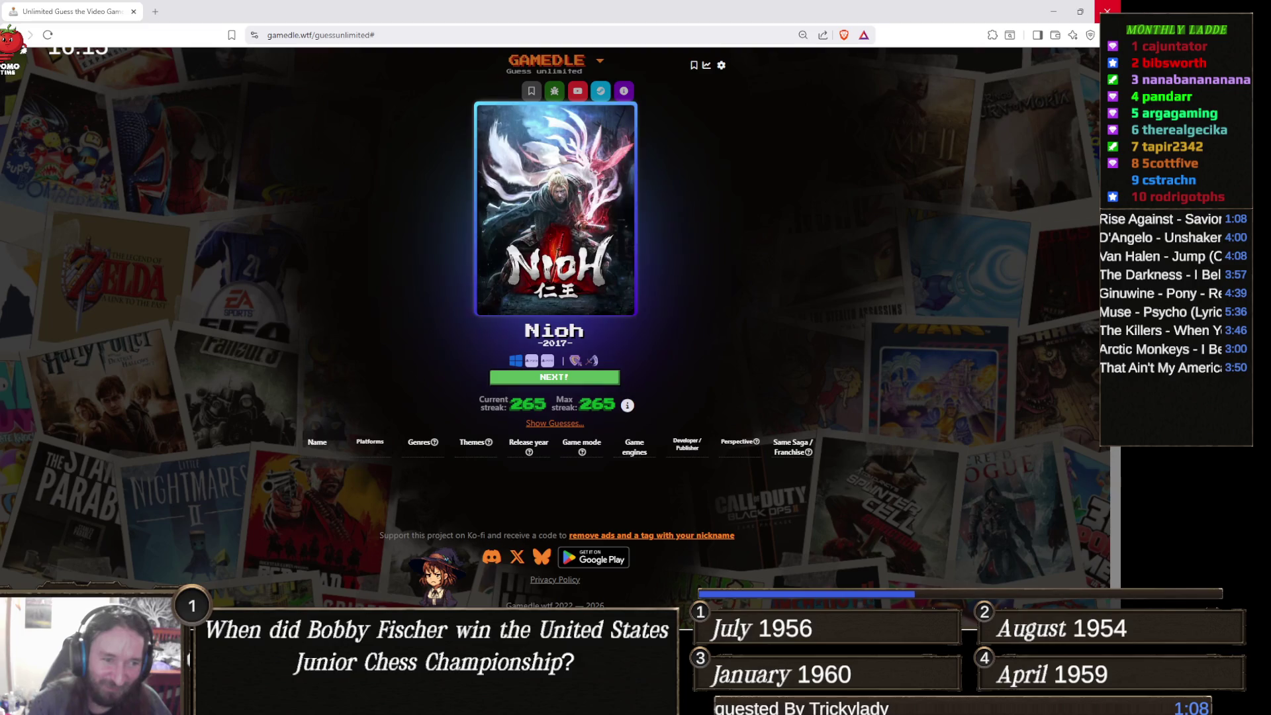
click(1107, 12)
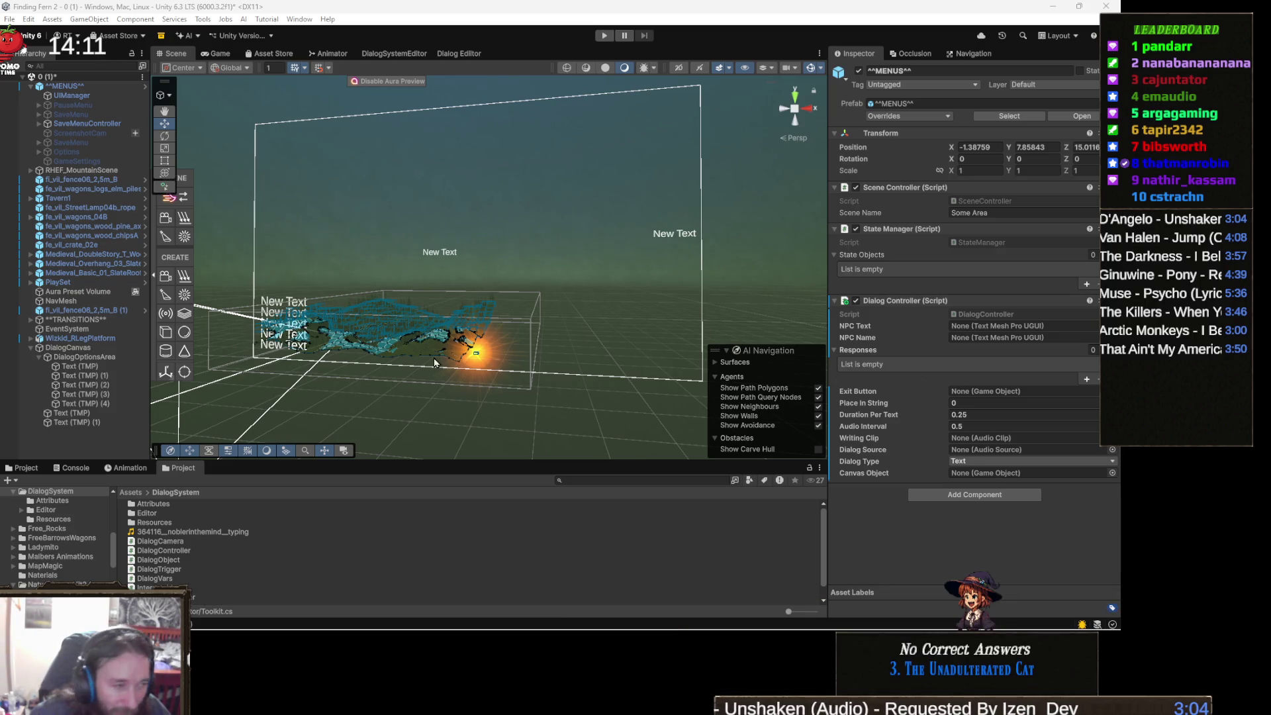
Step: Fill the Dialog Controller's Responses list with Text (TMP) through Text (TMP) (4)
click(99, 366)
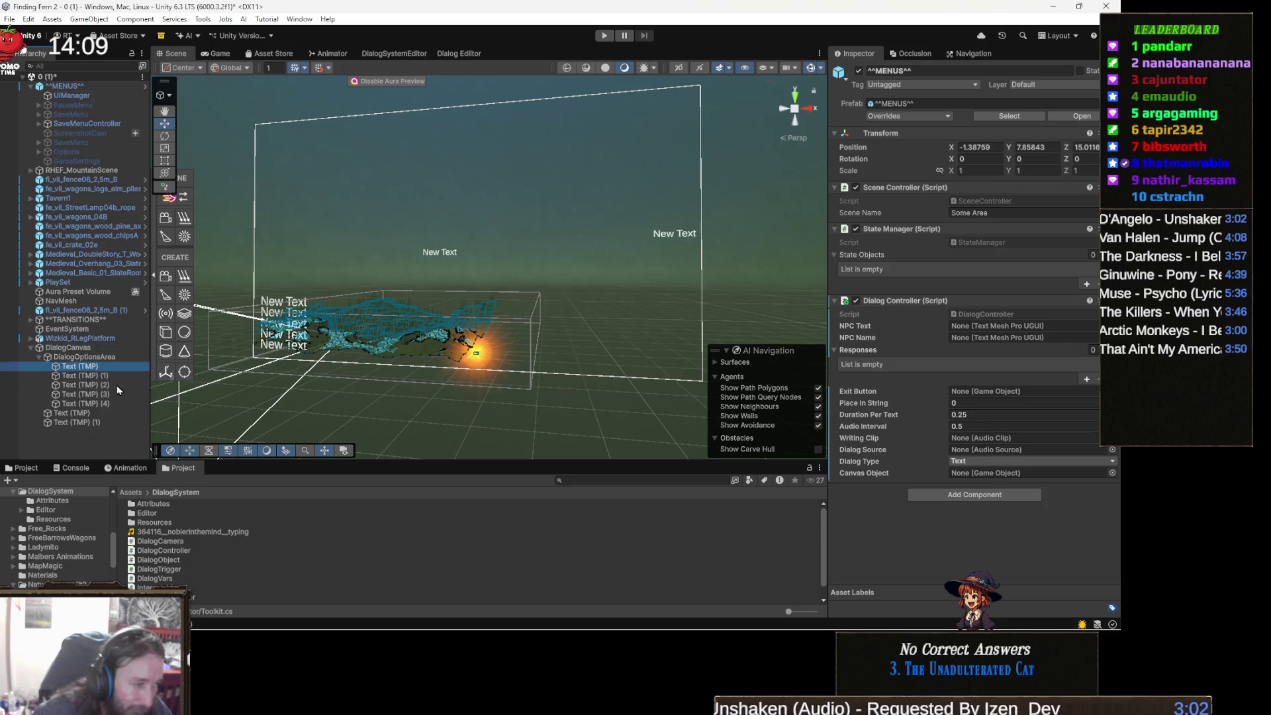
shift+click(99, 403)
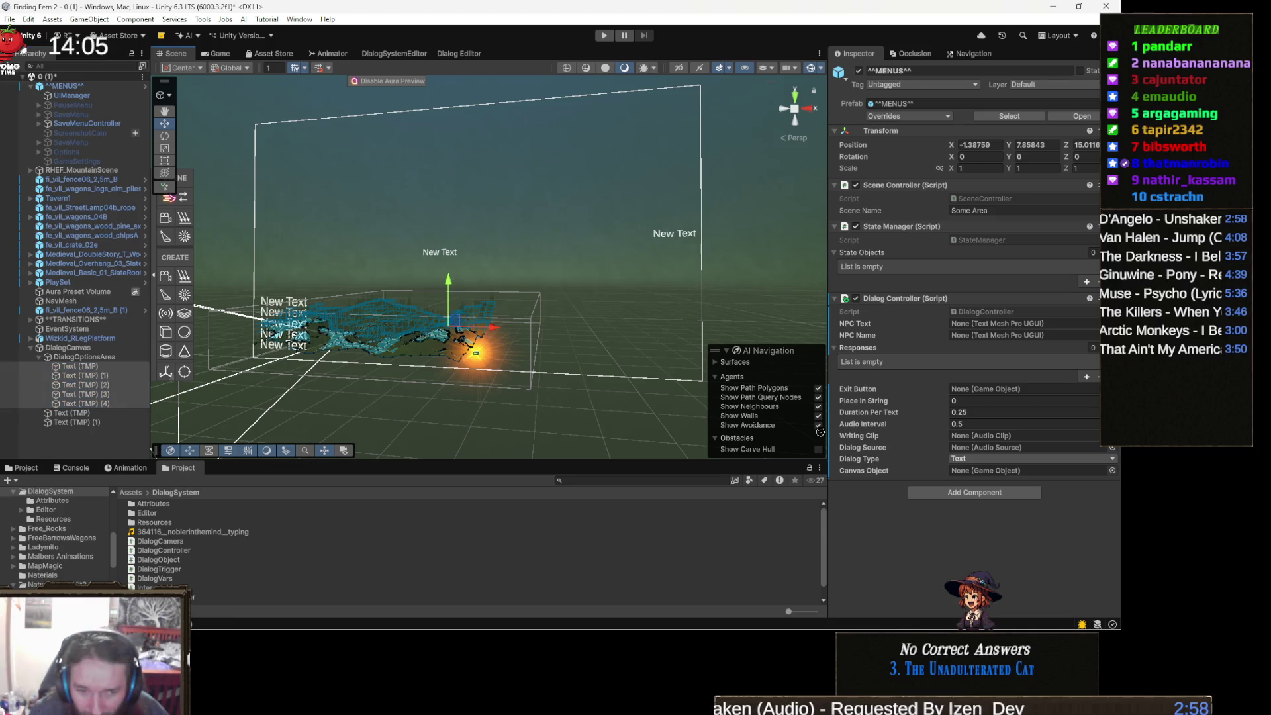
drag(897, 419, 862, 348)
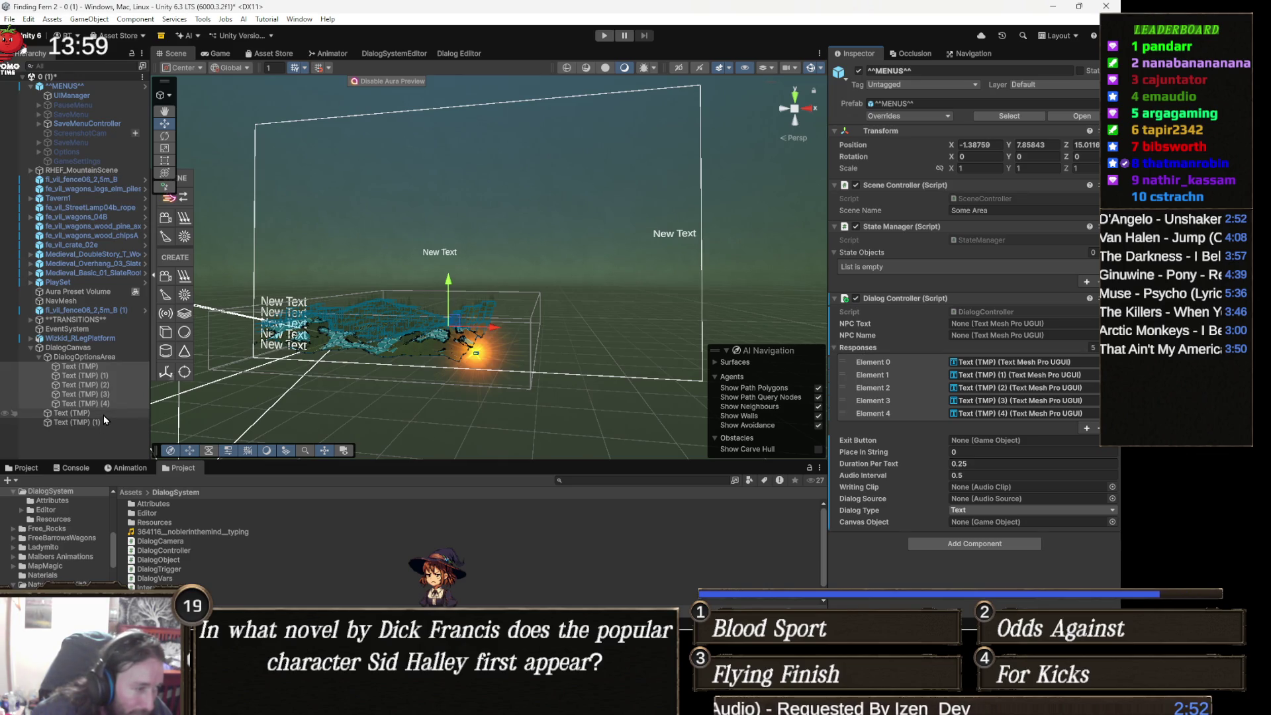
Step: Assign Text (TMP) as NPC Text and Text (TMP) (1) as NPC Name
drag(774, 426, 998, 327)
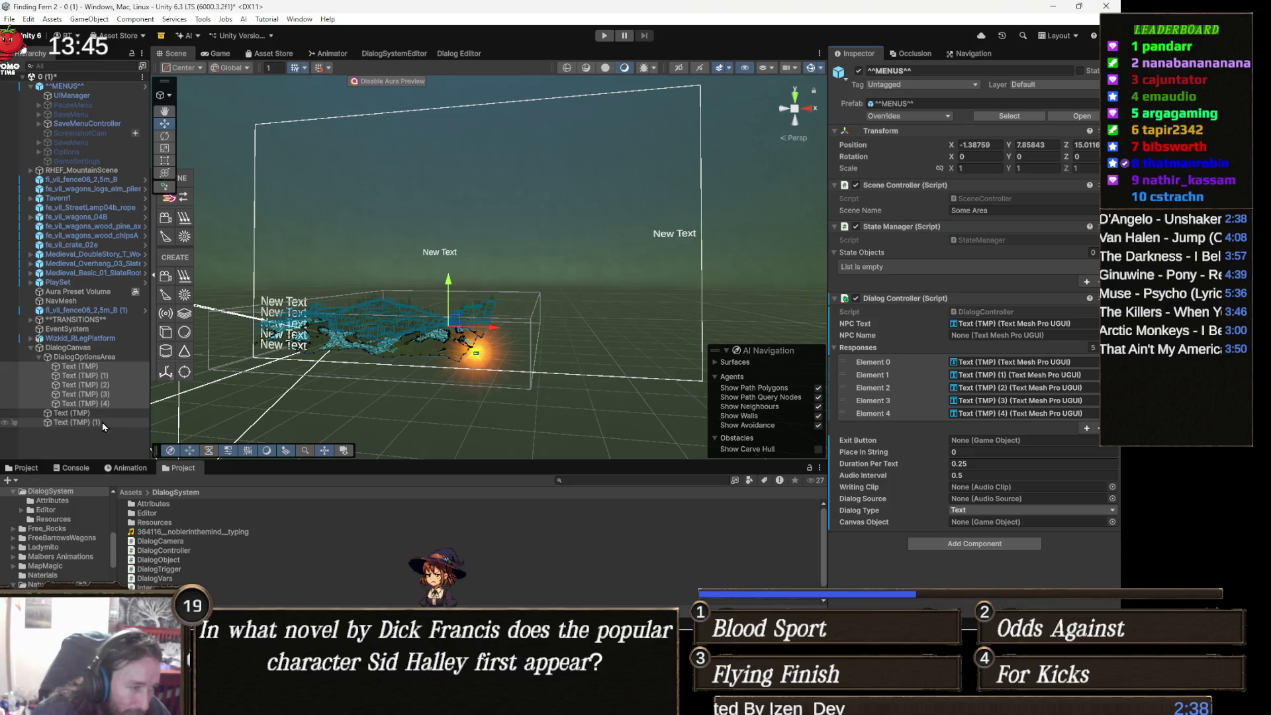
drag(923, 392, 1001, 335)
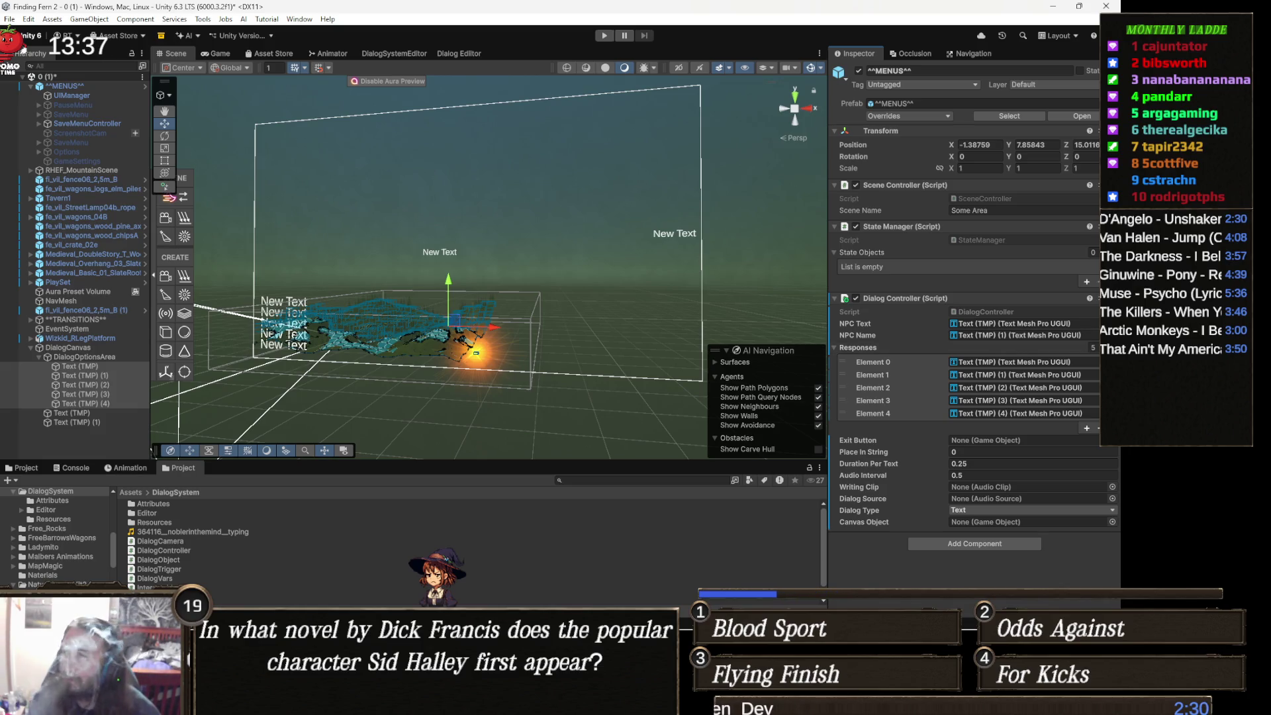
key(alt+Tab)
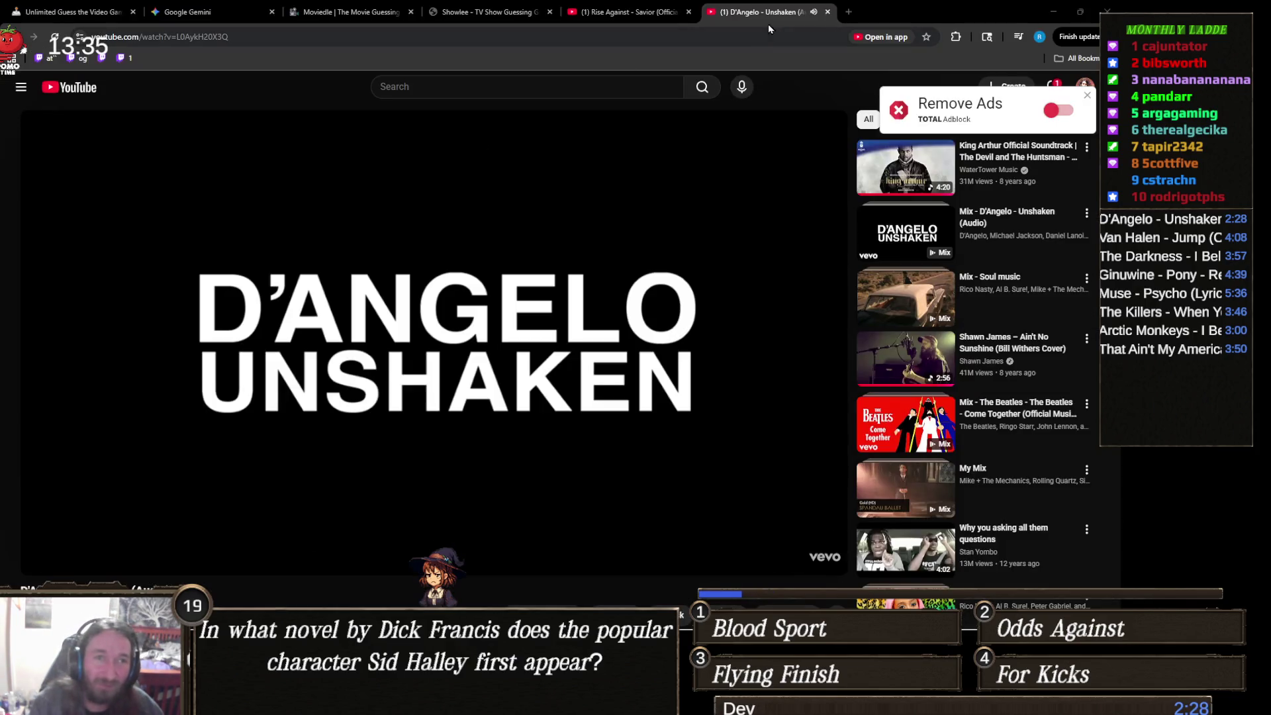
Step: Close the D'Angelo 'Unshaken' and Rise Against YouTube tabs, leaving the Showlee VICTORY page
middle_click(766, 16)
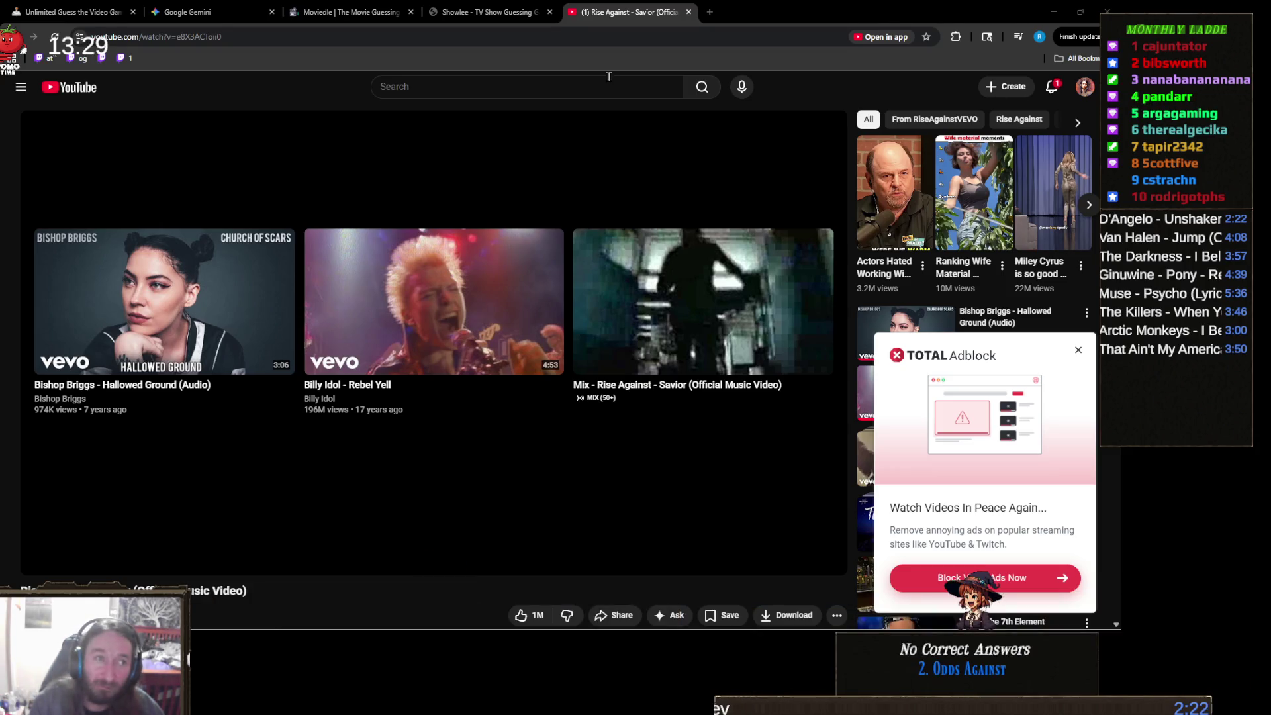
click(689, 12)
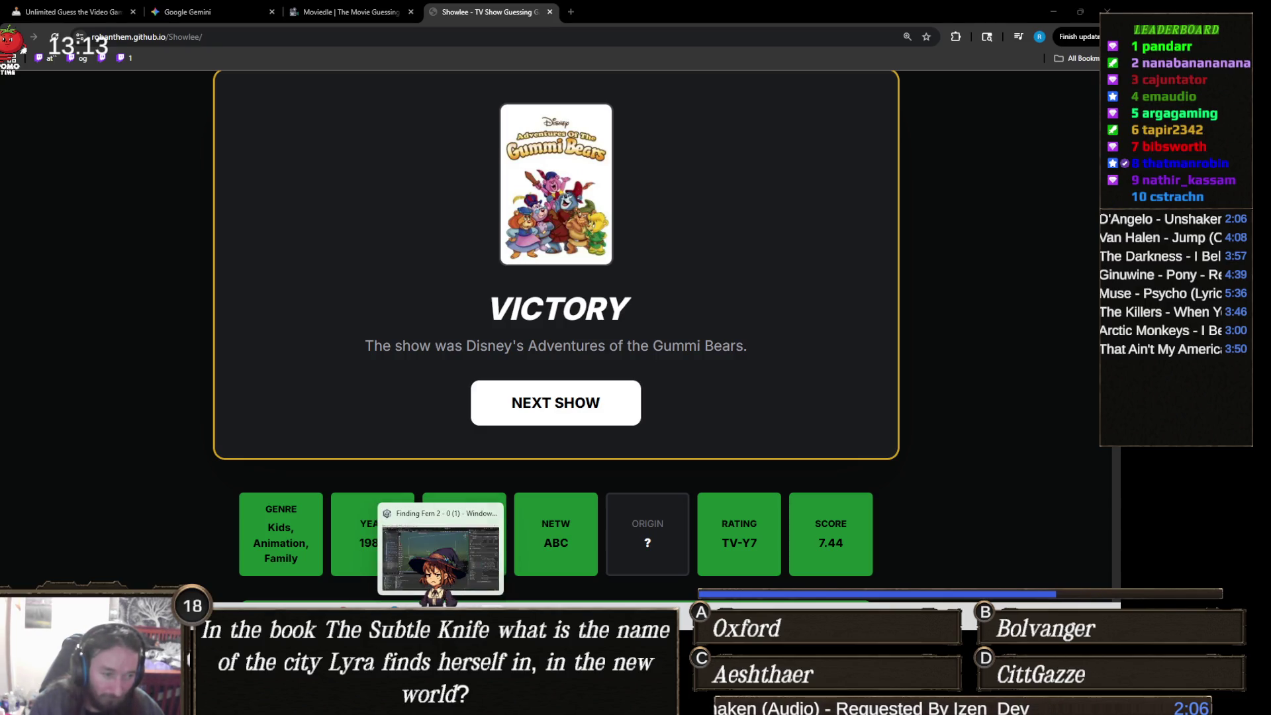
click(440, 702)
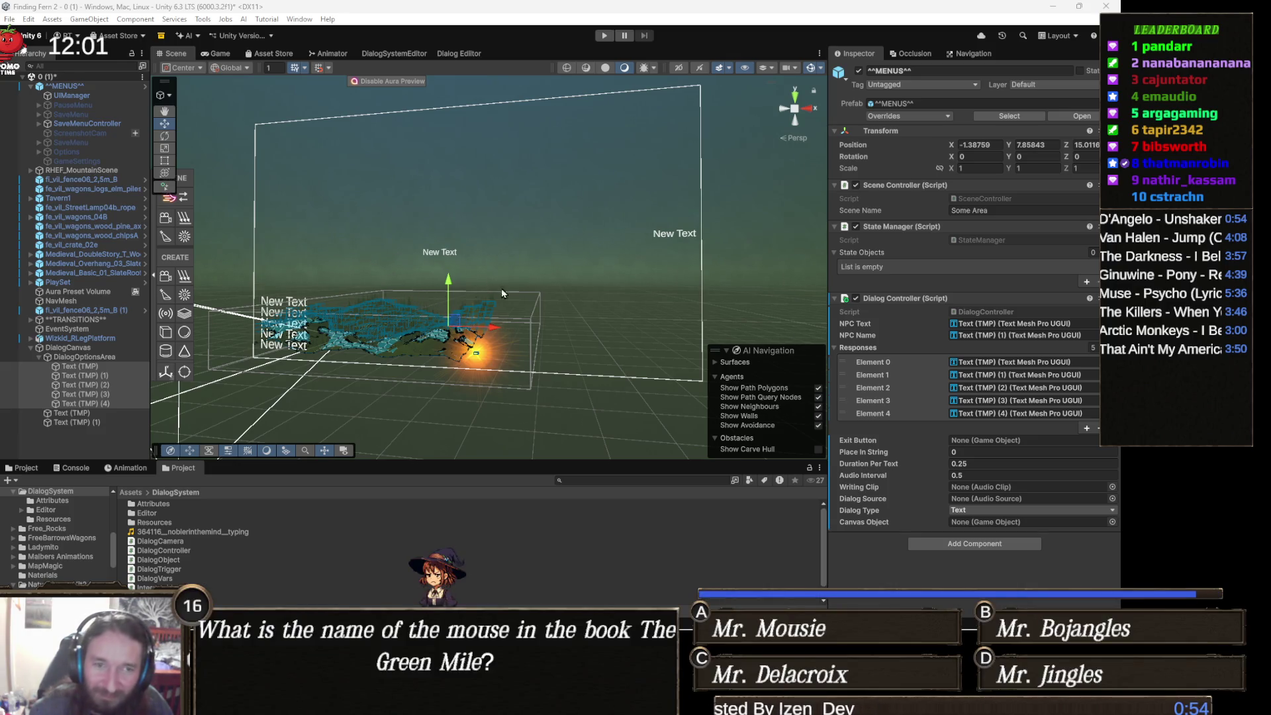
Step: Pan the scene view across the level
drag(655, 294, 744, 370)
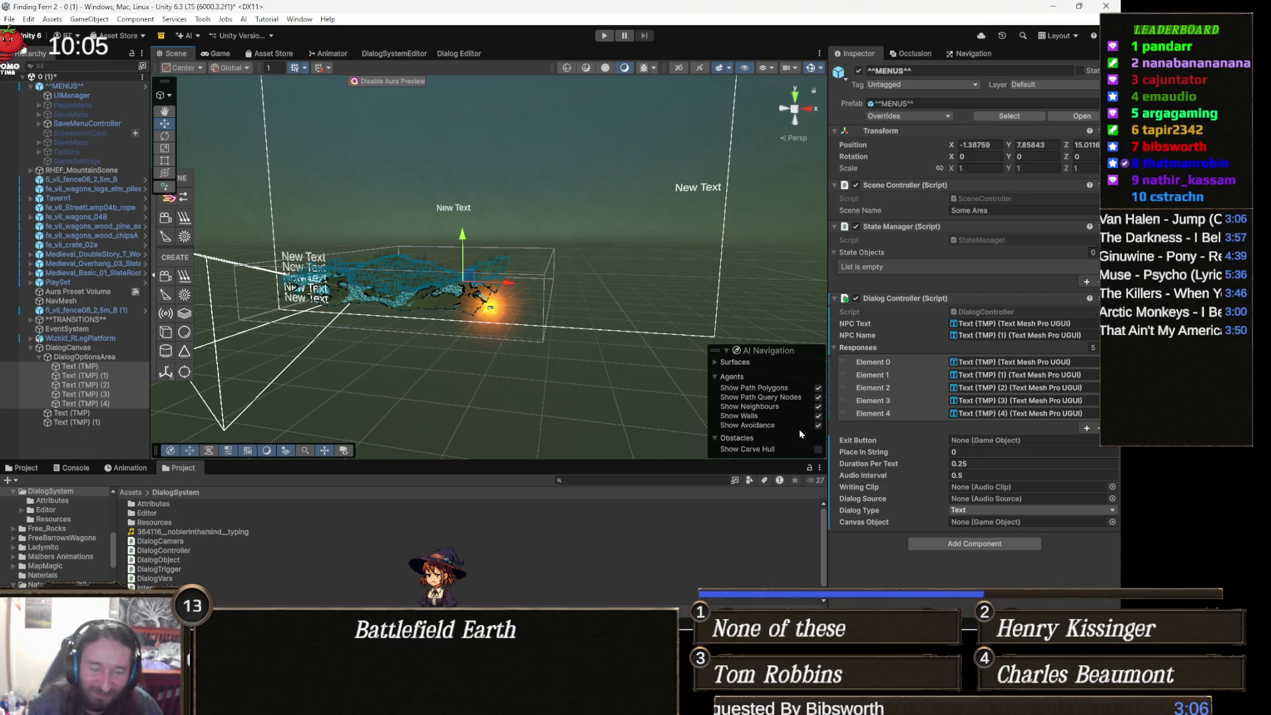
mouse_move(658, 303)
mouse_down()
mouse_move(535, 324)
mouse_move(462, 387)
mouse_move(409, 364)
mouse_move(492, 330)
mouse_up()
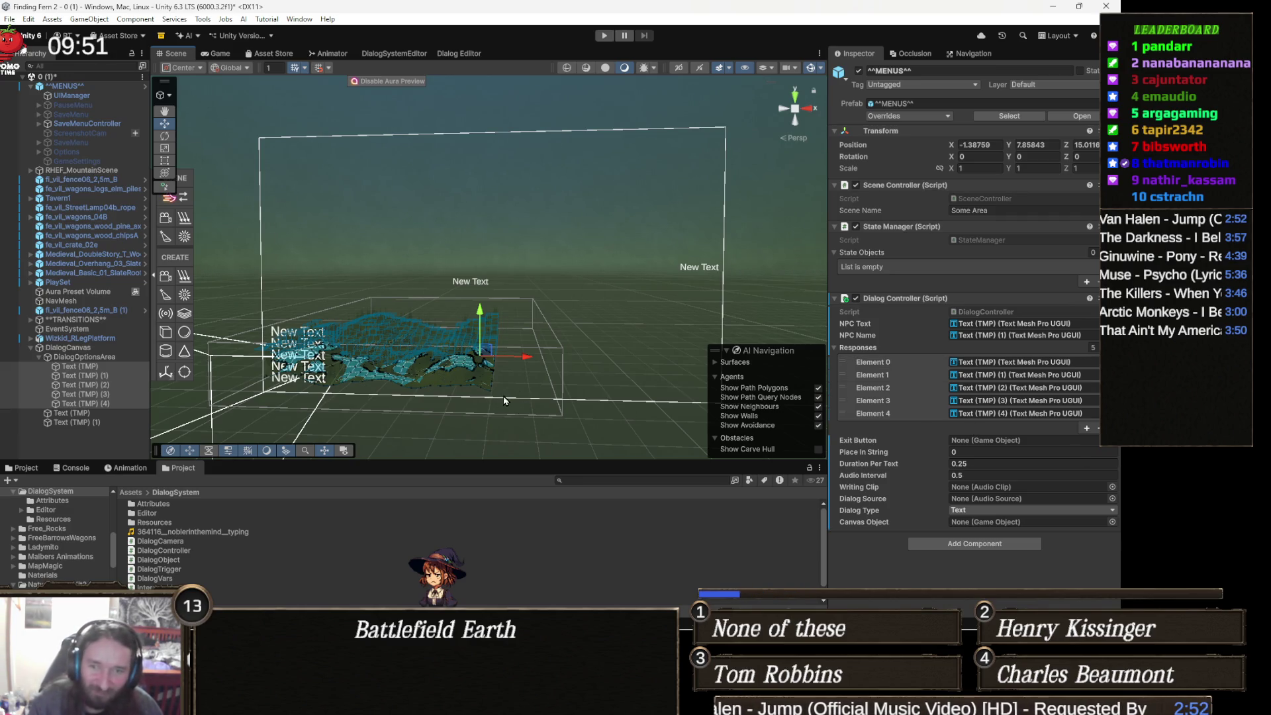
mouse_move(544, 382)
mouse_down()
mouse_move(406, 368)
mouse_move(448, 361)
mouse_move(553, 397)
mouse_move(540, 395)
mouse_up()
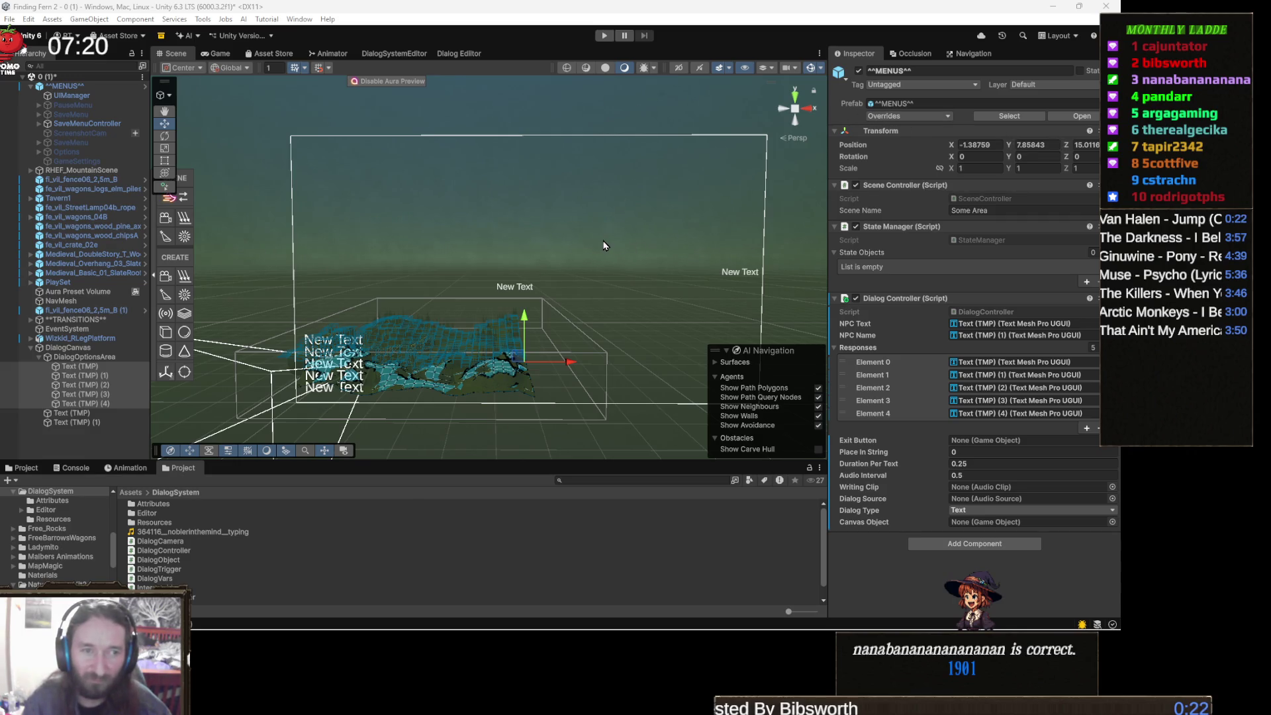
scroll(600, 248, down, 1)
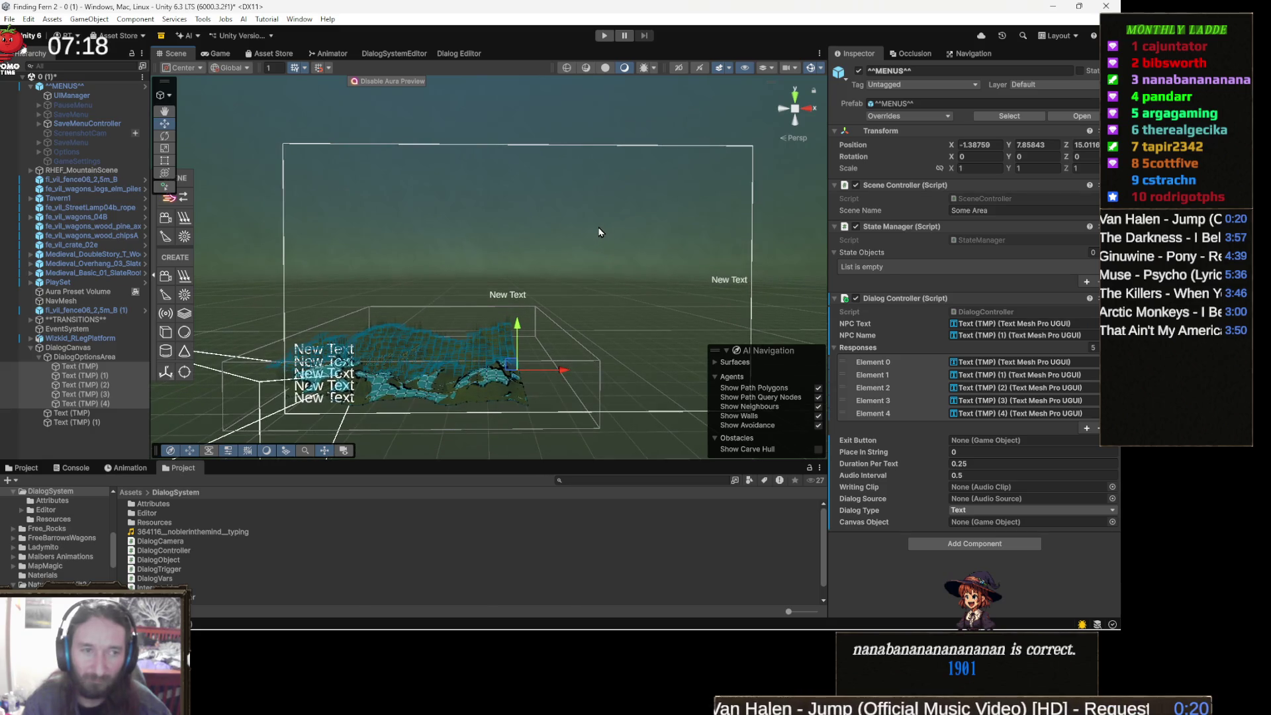